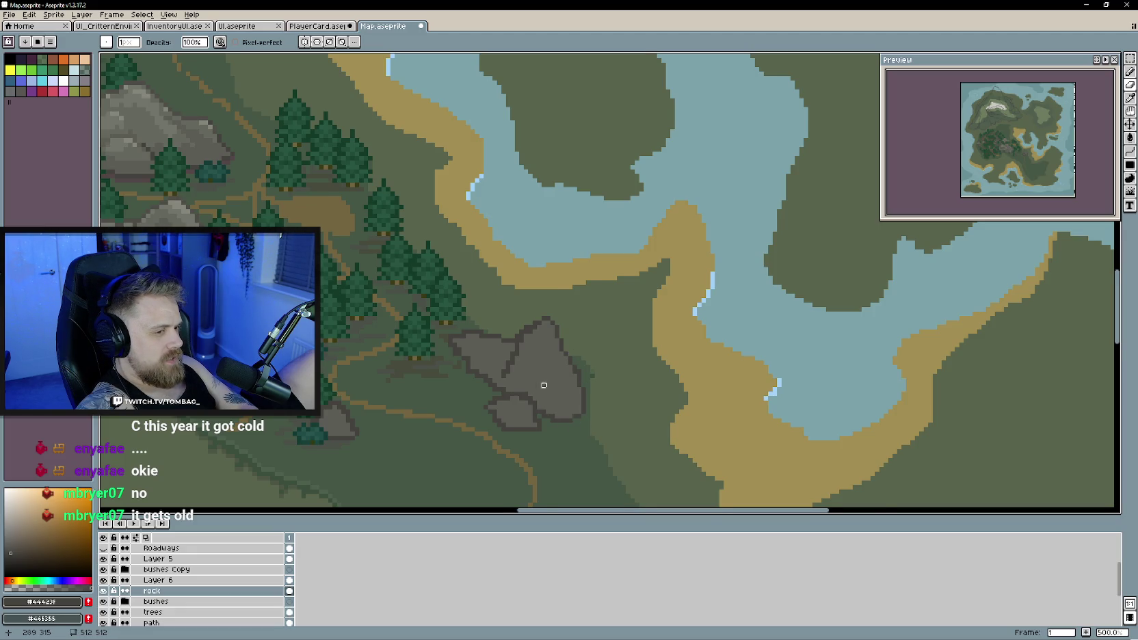
Centre the grey rock and, with the Pencil, pick its lighter grey
{"action": "left_click_drag", "start_coordinate": [539, 389], "coordinate": [554, 406]}
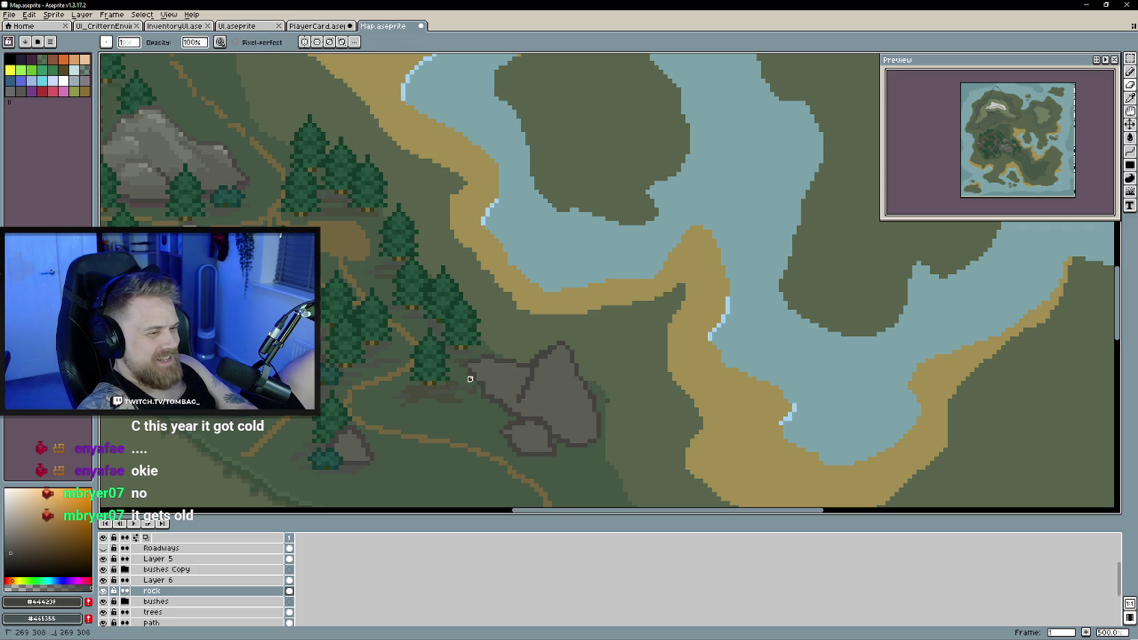
{"action": "key", "text": "b"}
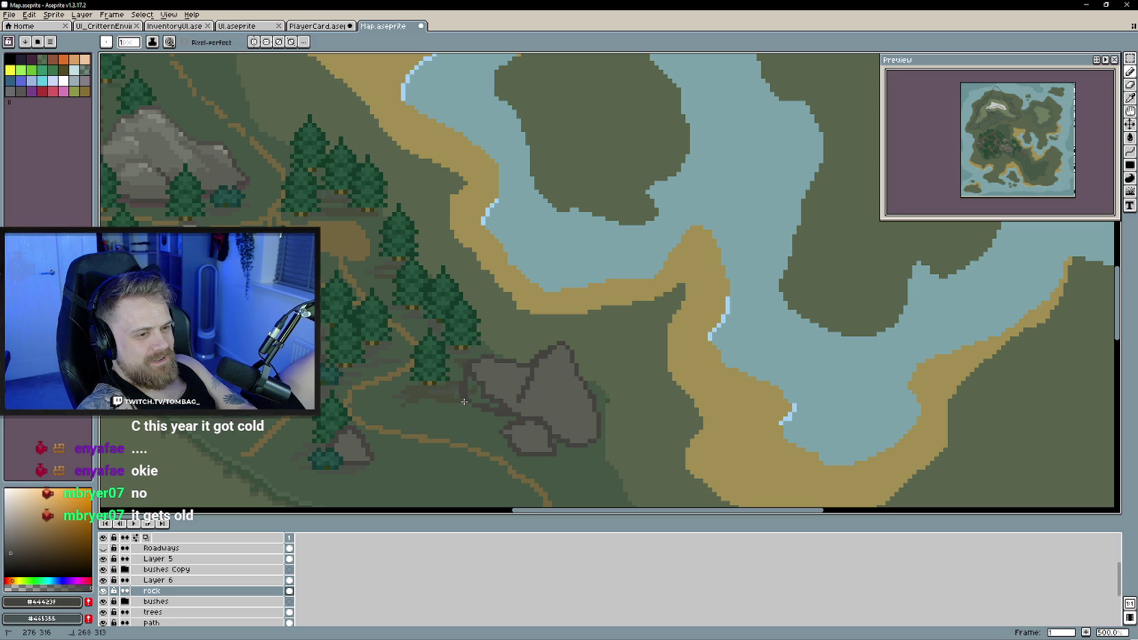
{"action": "left_click", "coordinate": [487, 381], "text": "alt"}
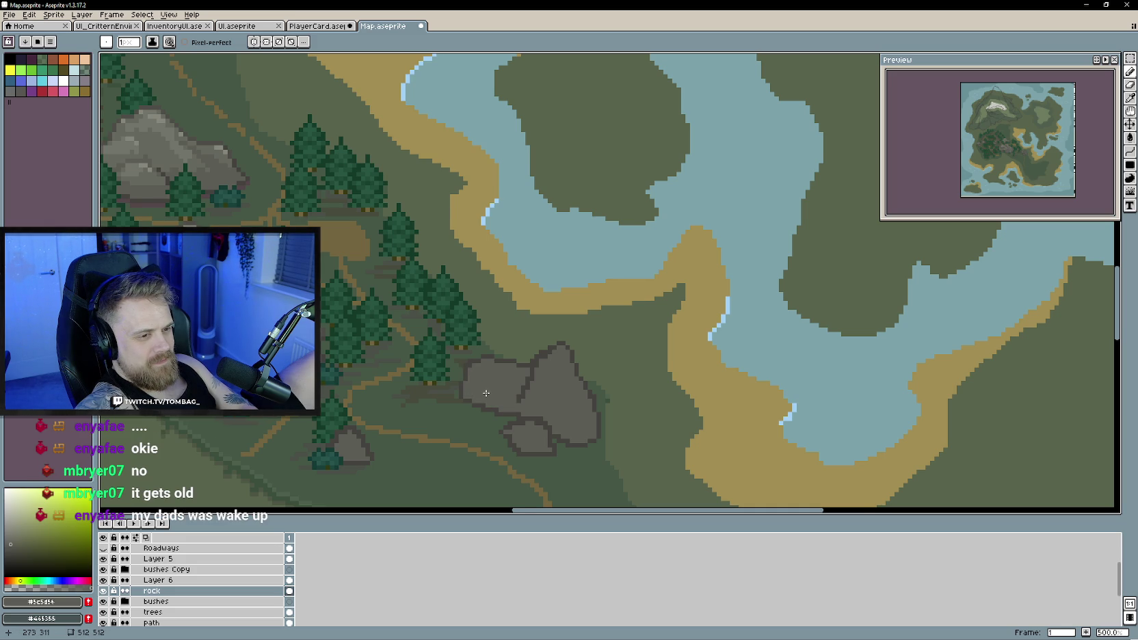
{"action": "scroll", "coordinate": [480, 383], "scroll_direction": "up", "scroll_amount": 1}
Sample the dark rock edge colour #44423F and erase stray pixels around the boulders
{"action": "key", "text": "alt"}
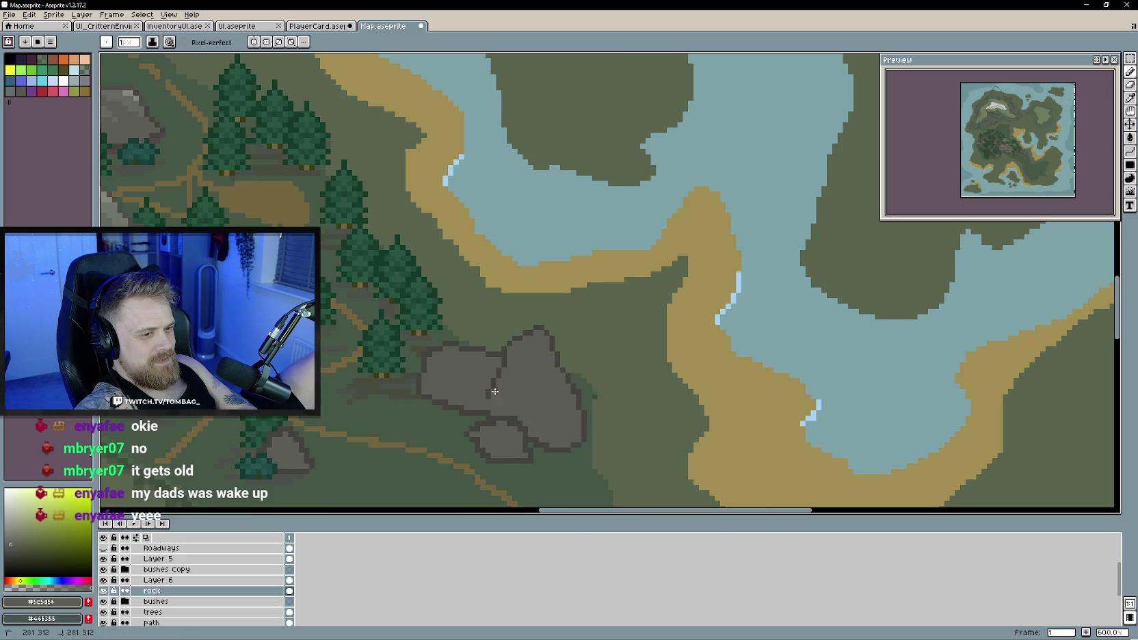
{"action": "scroll", "coordinate": [501, 394], "scroll_direction": "down", "scroll_amount": 1}
{"action": "scroll", "coordinate": [501, 389], "scroll_direction": "right", "scroll_amount": 1}
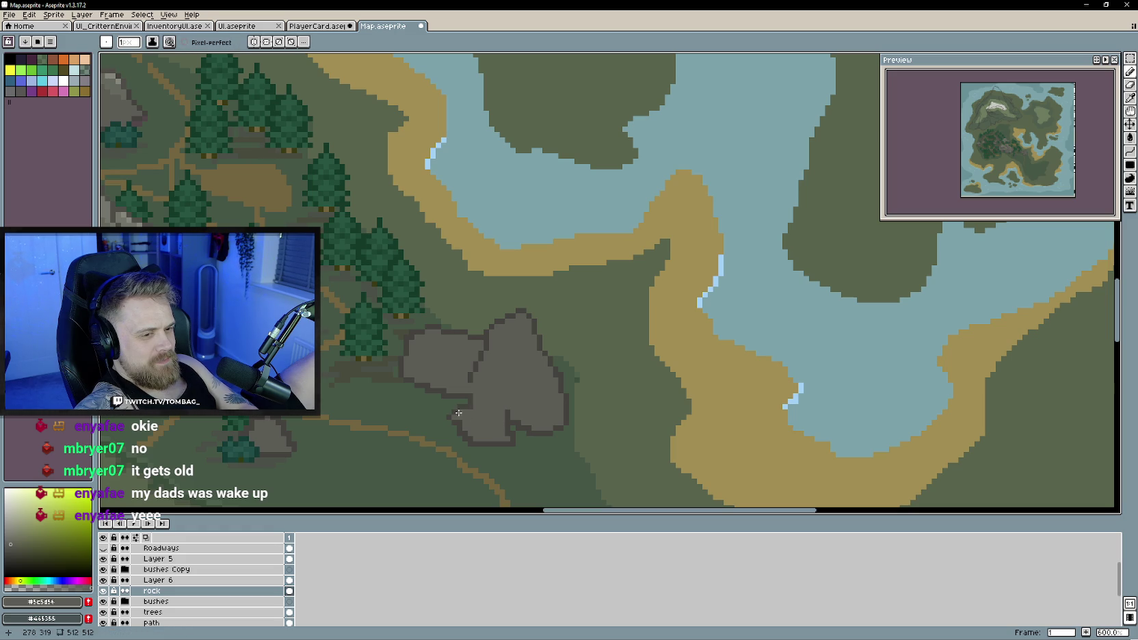
{"action": "left_click", "coordinate": [462, 409], "text": "alt"}
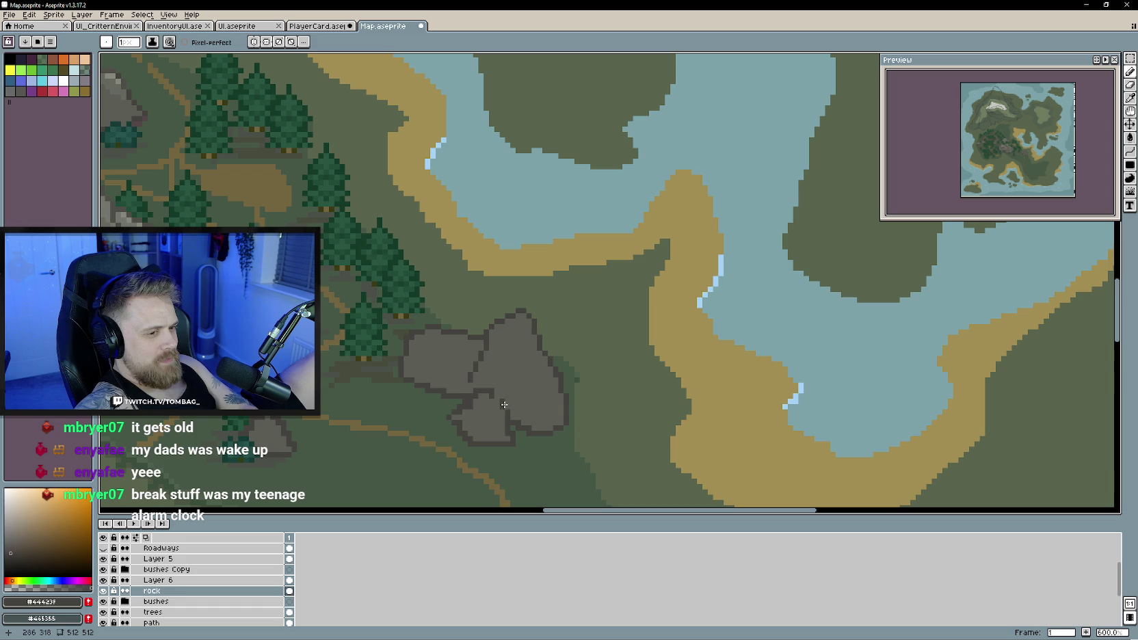
{"action": "key", "text": "e"}
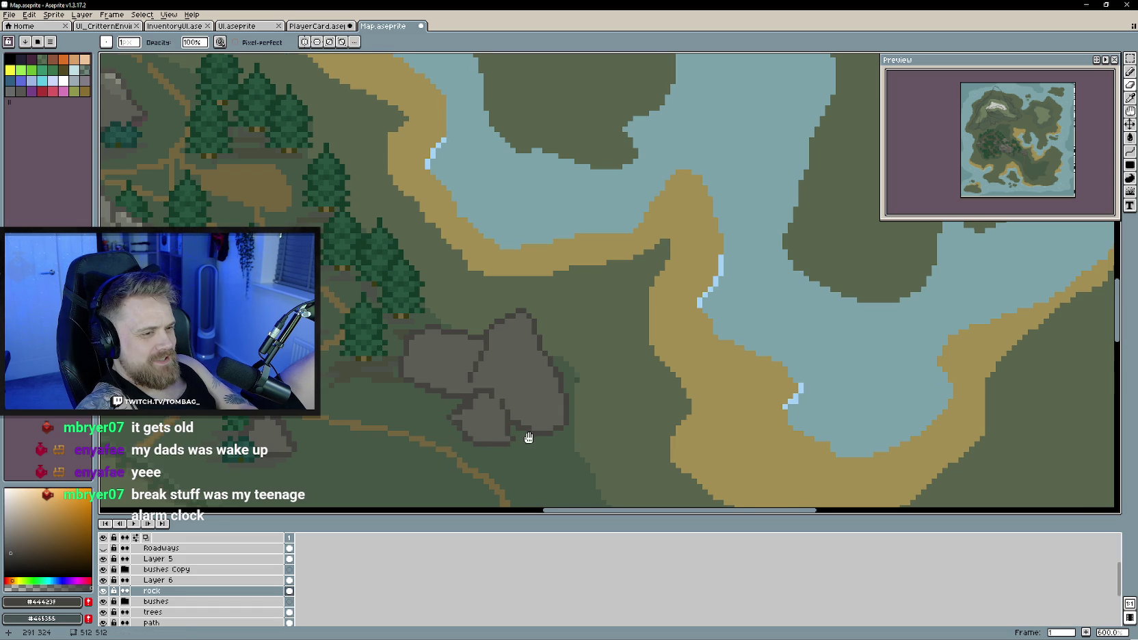
{"action": "scroll", "coordinate": [529, 438], "scroll_direction": "down", "scroll_amount": 1}
{"action": "scroll", "coordinate": [479, 424], "scroll_direction": "down", "scroll_amount": 1}
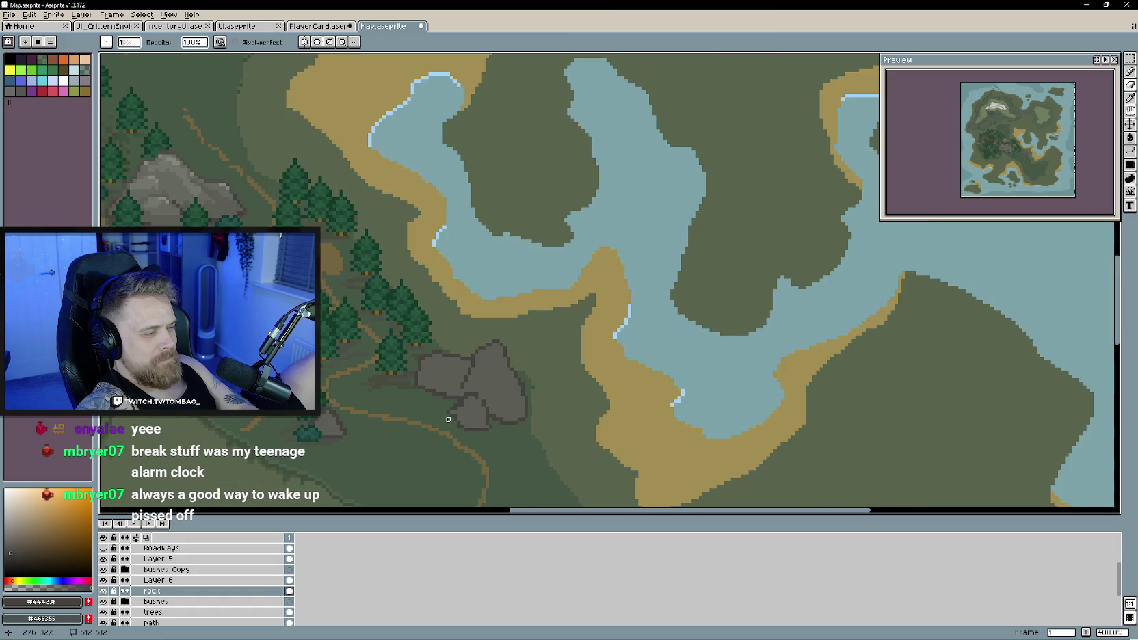
Look over the rock and lake, sample rock grey #5c5d56, then switch to the browser
{"action": "scroll", "coordinate": [446, 418], "scroll_direction": "left", "scroll_amount": 1}
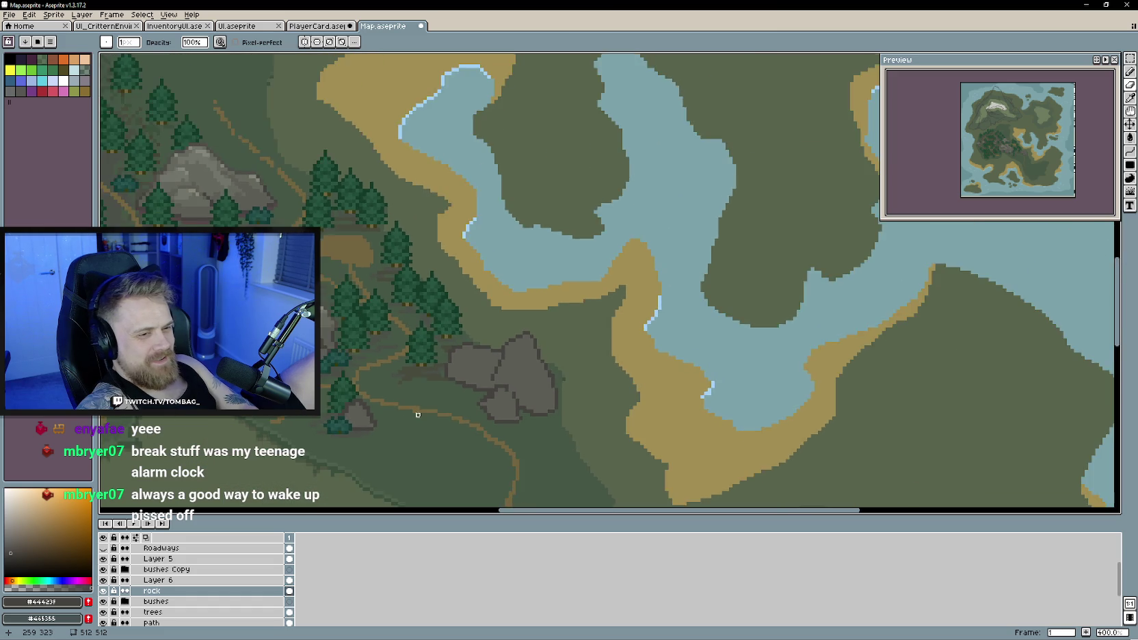
{"action": "scroll", "coordinate": [418, 410], "scroll_direction": "down", "scroll_amount": 1}
{"action": "scroll", "coordinate": [418, 410], "scroll_direction": "up", "scroll_amount": 1}
{"action": "scroll", "coordinate": [418, 404], "scroll_direction": "up", "scroll_amount": 1}
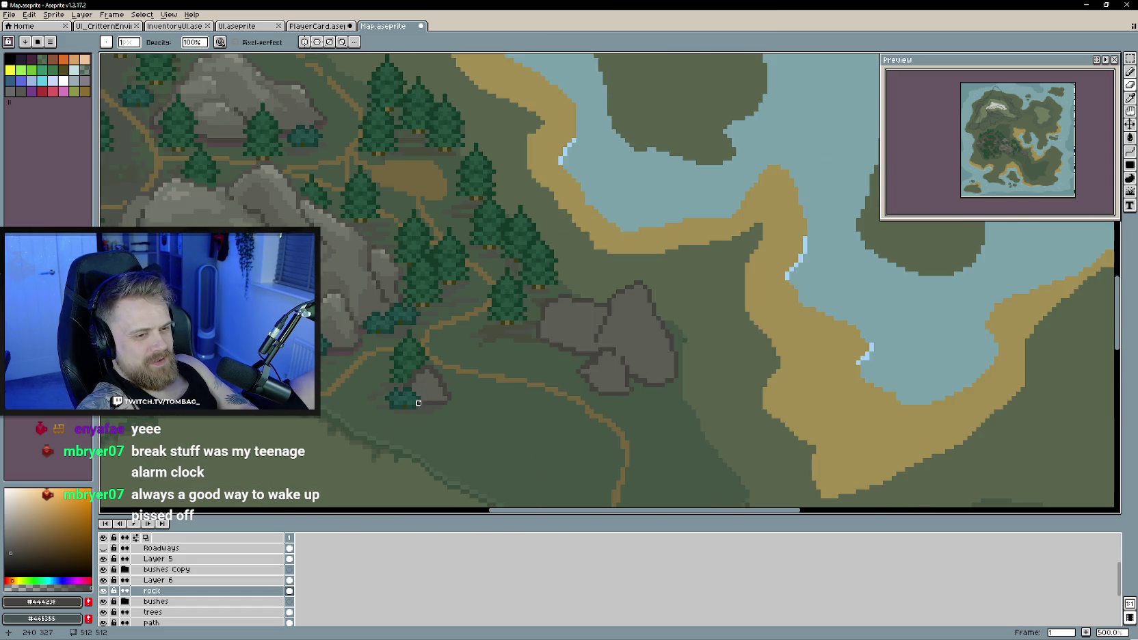
{"action": "scroll", "coordinate": [418, 402], "scroll_direction": "up", "scroll_amount": 1}
{"action": "left_click", "coordinate": [425, 383], "text": "alt"}
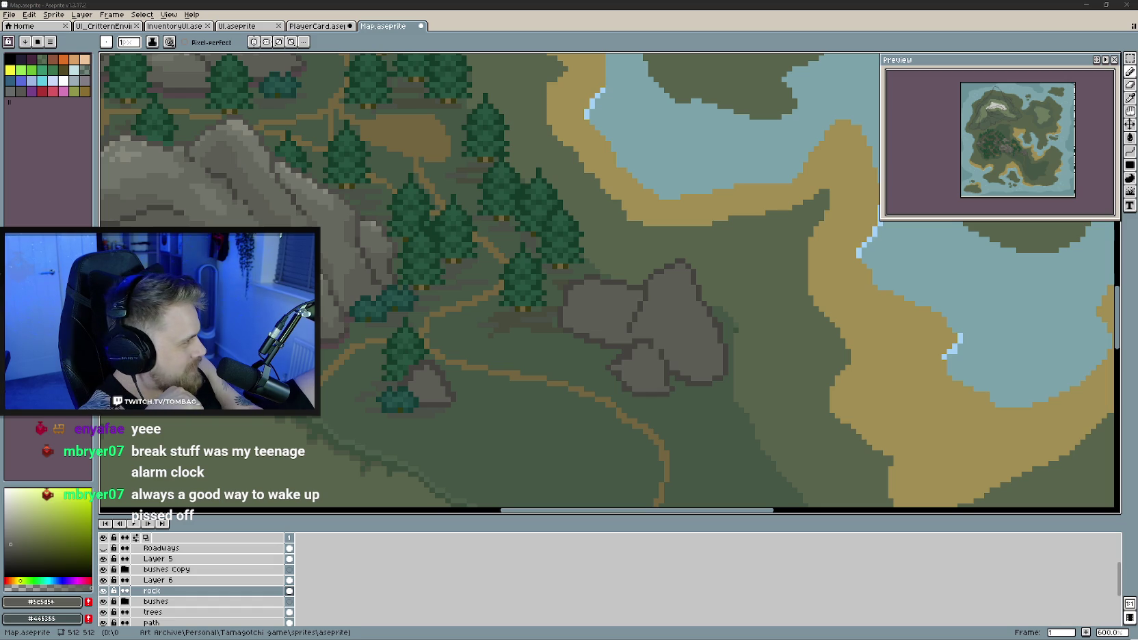
{"action": "key", "text": "alt+Tab"}
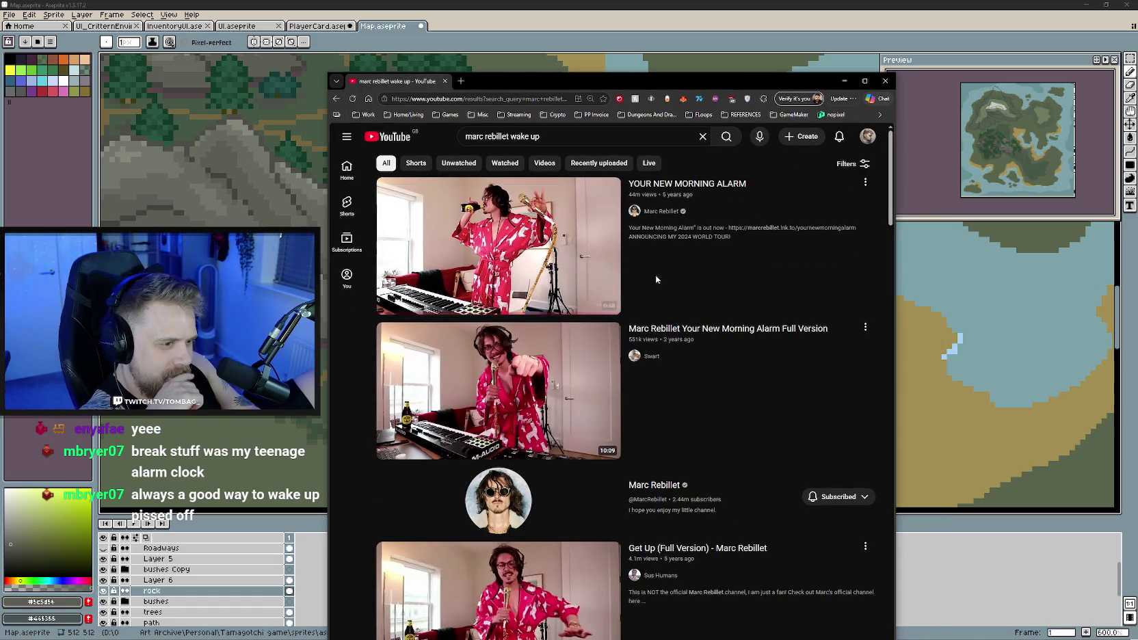
Play YOUR NEW MORNING ALARM to its end, then select 'wake up' in the search box
{"action": "left_click", "coordinate": [462, 221]}
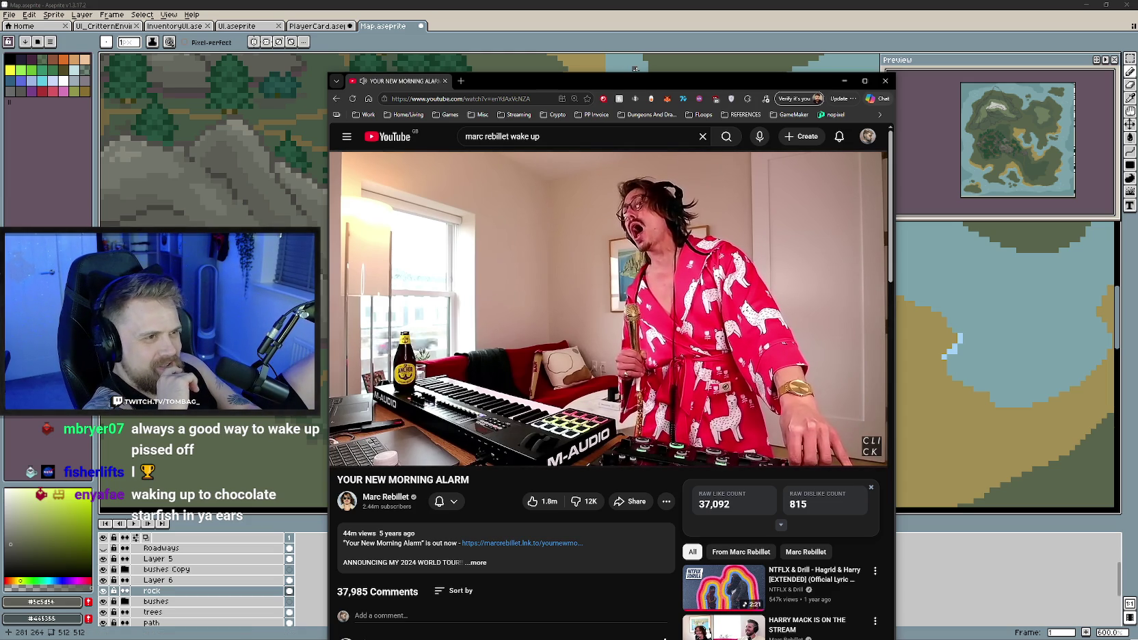
{"action": "left_click_drag", "start_coordinate": [637, 74], "coordinate": [645, 51]}
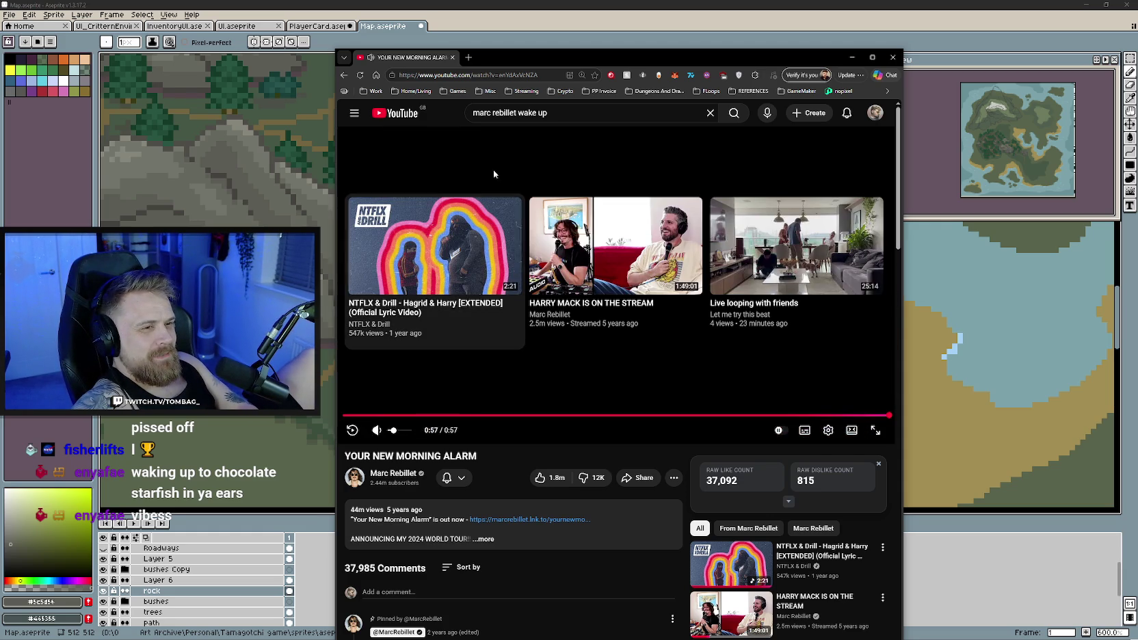
{"action": "left_click_drag", "start_coordinate": [557, 113], "coordinate": [511, 113]}
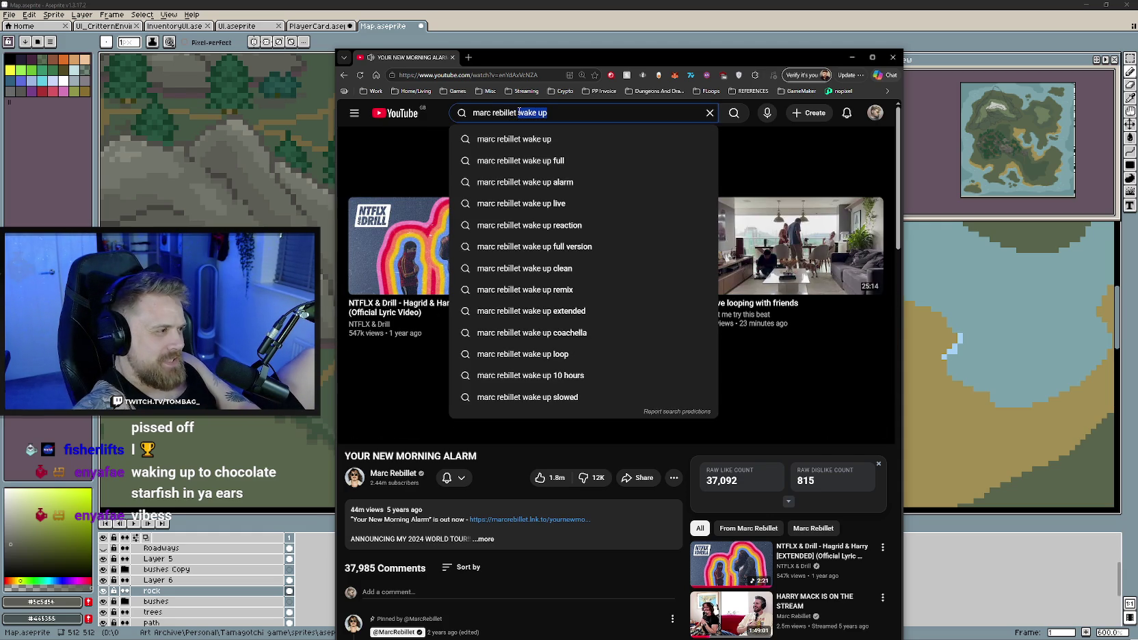
Search 'marc rebillet late for work' and play the Late To Work LIVE in Las Vegas video
{"action": "type", "text": "late"}
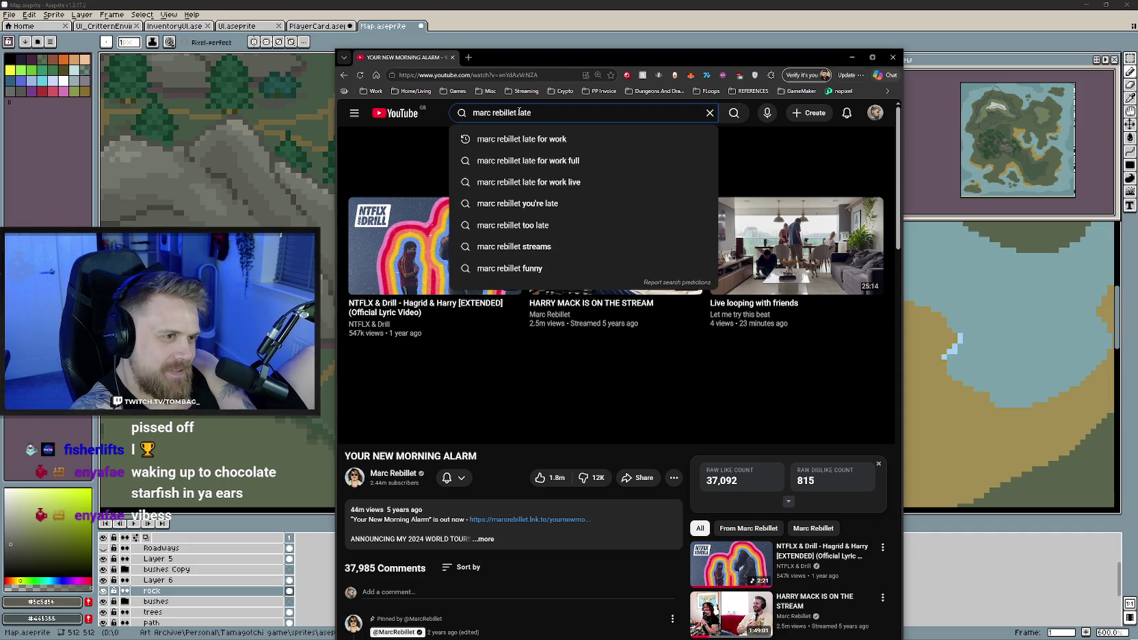
{"action": "left_click", "coordinate": [456, 138]}
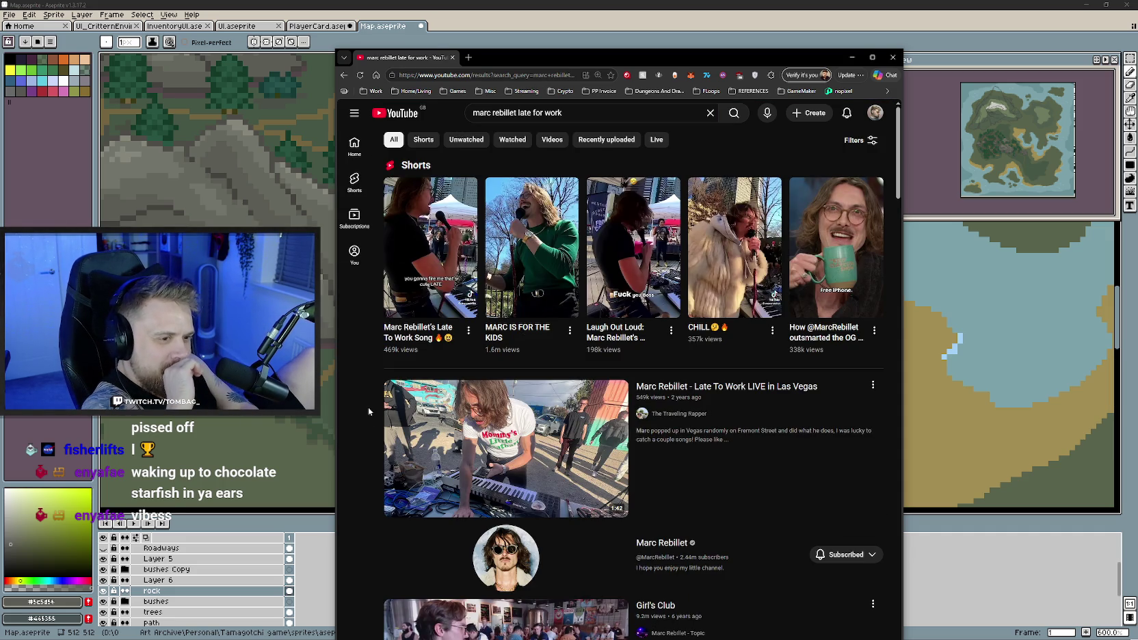
{"action": "scroll", "coordinate": [368, 408], "scroll_direction": "down", "scroll_amount": 1}
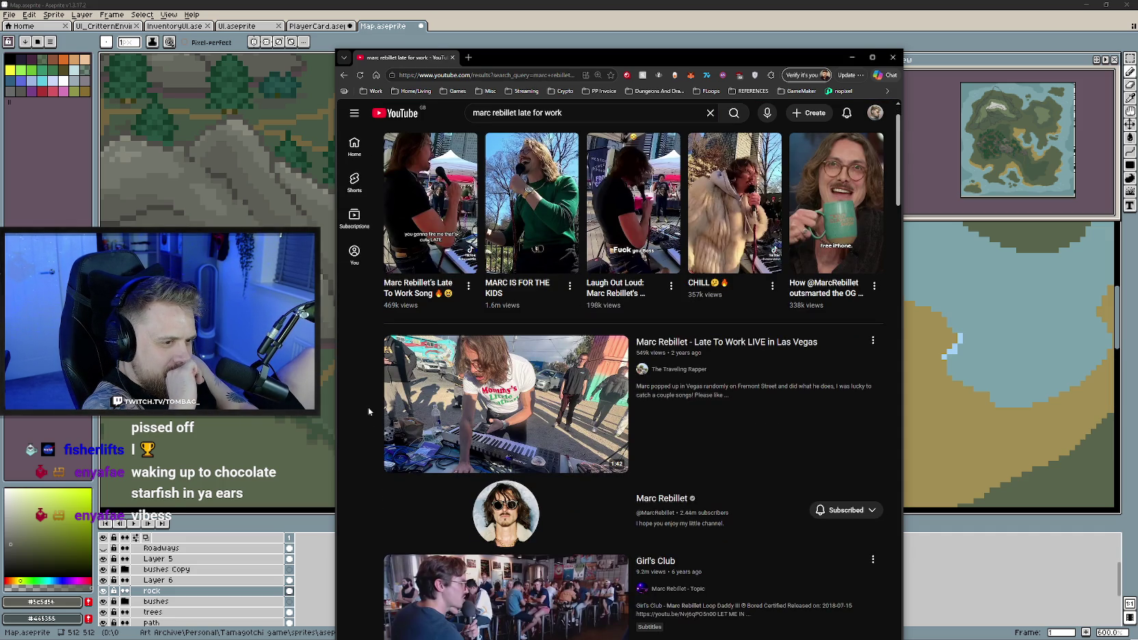
{"action": "scroll", "coordinate": [368, 407], "scroll_direction": "down", "scroll_amount": 2}
{"action": "scroll", "coordinate": [368, 407], "scroll_direction": "down", "scroll_amount": 4}
{"action": "scroll", "coordinate": [453, 376], "scroll_direction": "up", "scroll_amount": 6}
{"action": "left_click", "coordinate": [427, 392]}
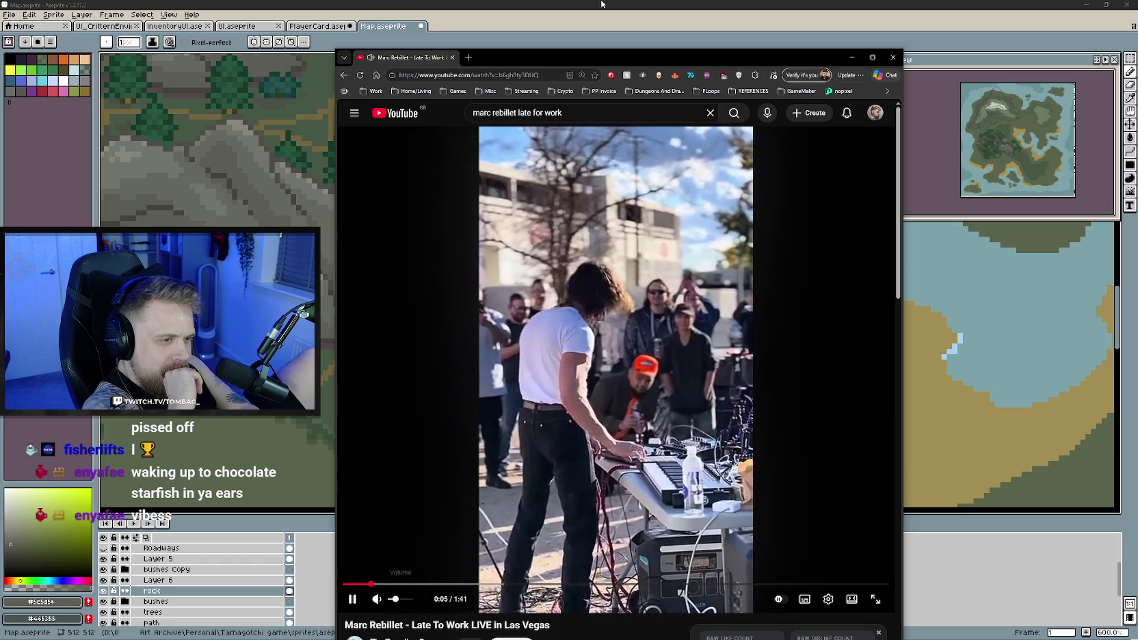
{"action": "left_click_drag", "start_coordinate": [634, 50], "coordinate": [620, 40]}
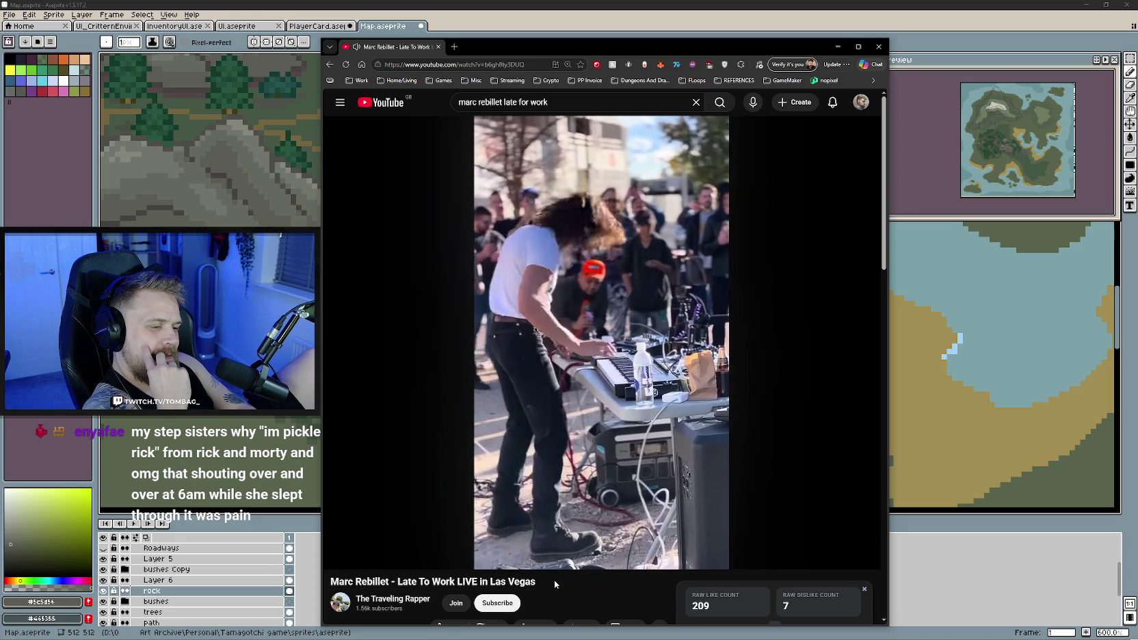
{"action": "scroll", "coordinate": [554, 580], "scroll_direction": "down", "scroll_amount": 3}
Pause the Las Vegas performance at 1:35
{"action": "scroll", "coordinate": [562, 575], "scroll_direction": "down", "scroll_amount": 2}
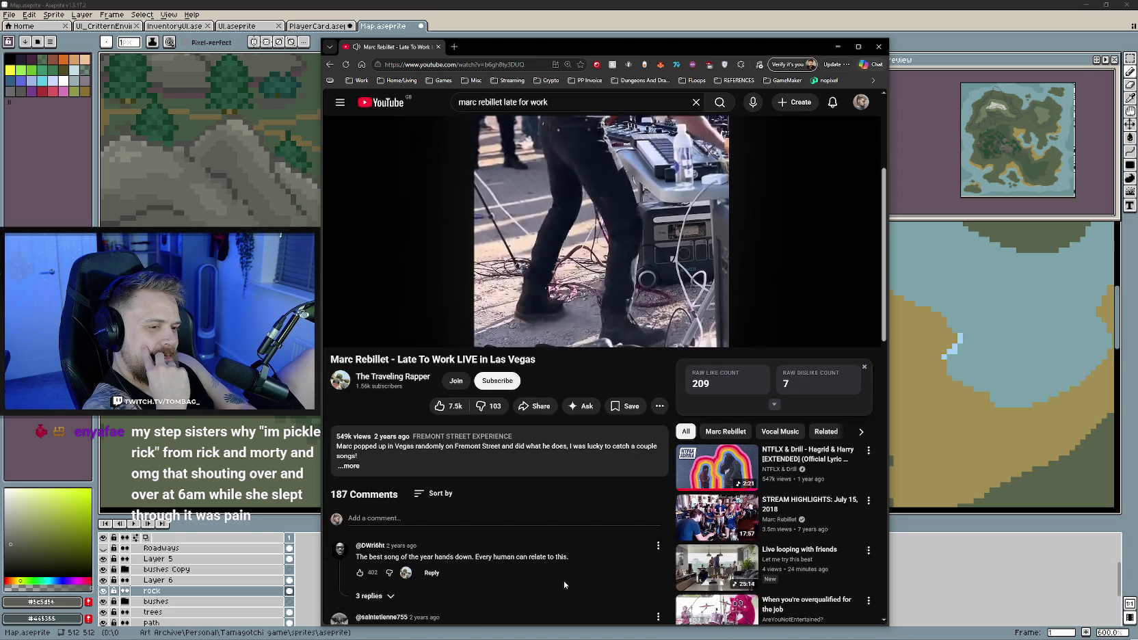
{"action": "scroll", "coordinate": [564, 581], "scroll_direction": "up", "scroll_amount": 5}
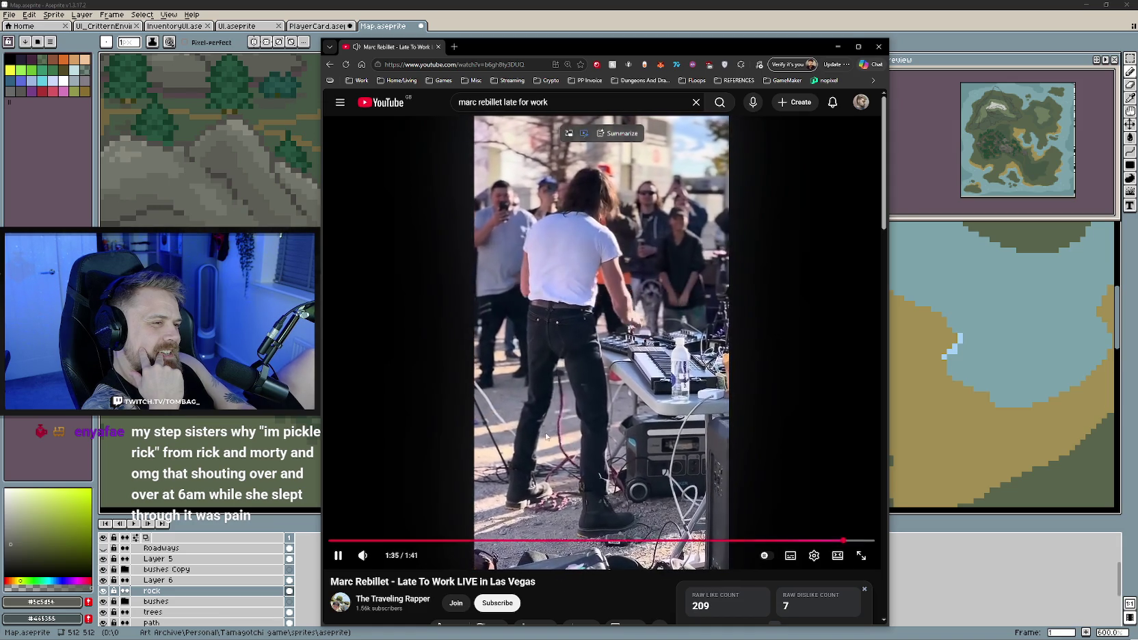
{"action": "left_click", "coordinate": [568, 466]}
Skim the comments and open the NTFLX & Drill Hagrid & Harry recommendation
{"action": "scroll", "coordinate": [568, 467], "scroll_direction": "down", "scroll_amount": 3}
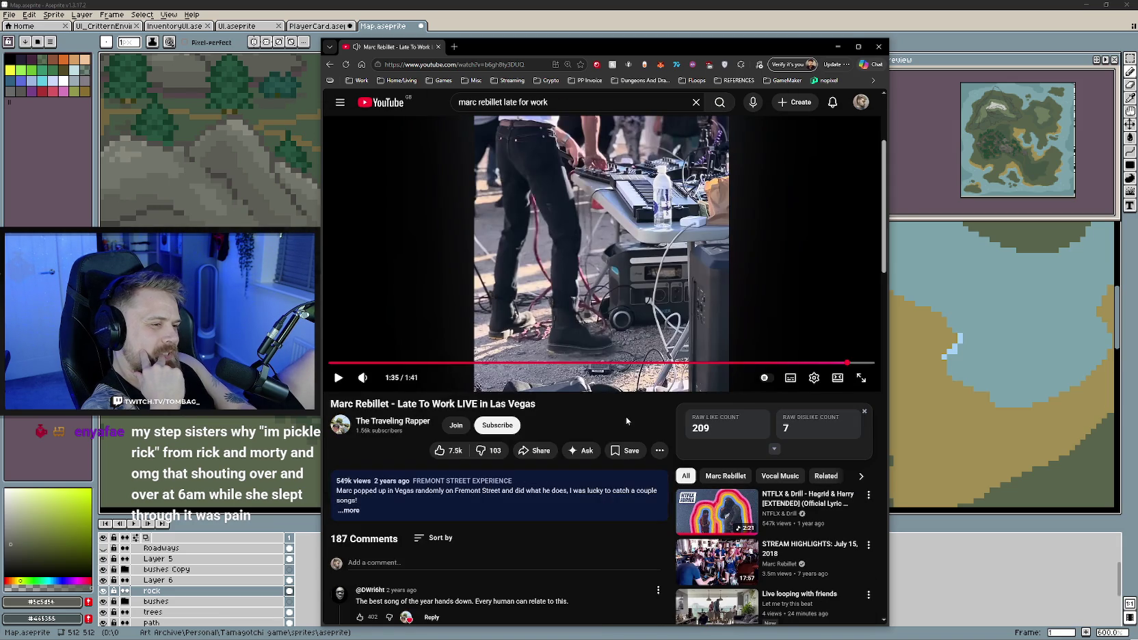
{"action": "scroll", "coordinate": [603, 425], "scroll_direction": "down", "scroll_amount": 2}
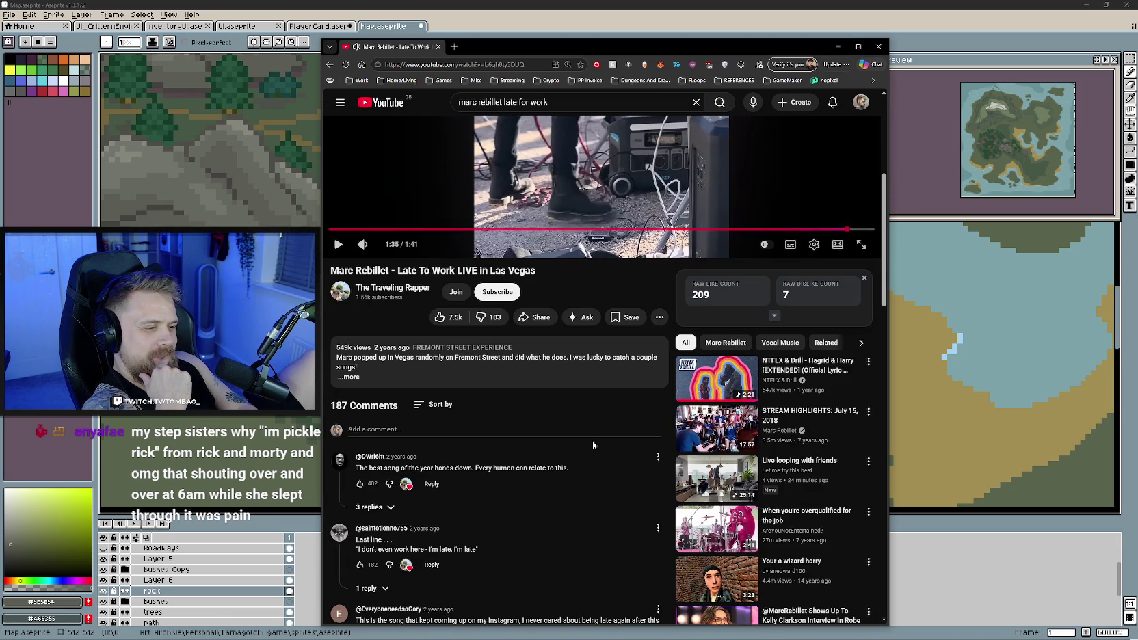
{"action": "scroll", "coordinate": [592, 446], "scroll_direction": "up", "scroll_amount": 2}
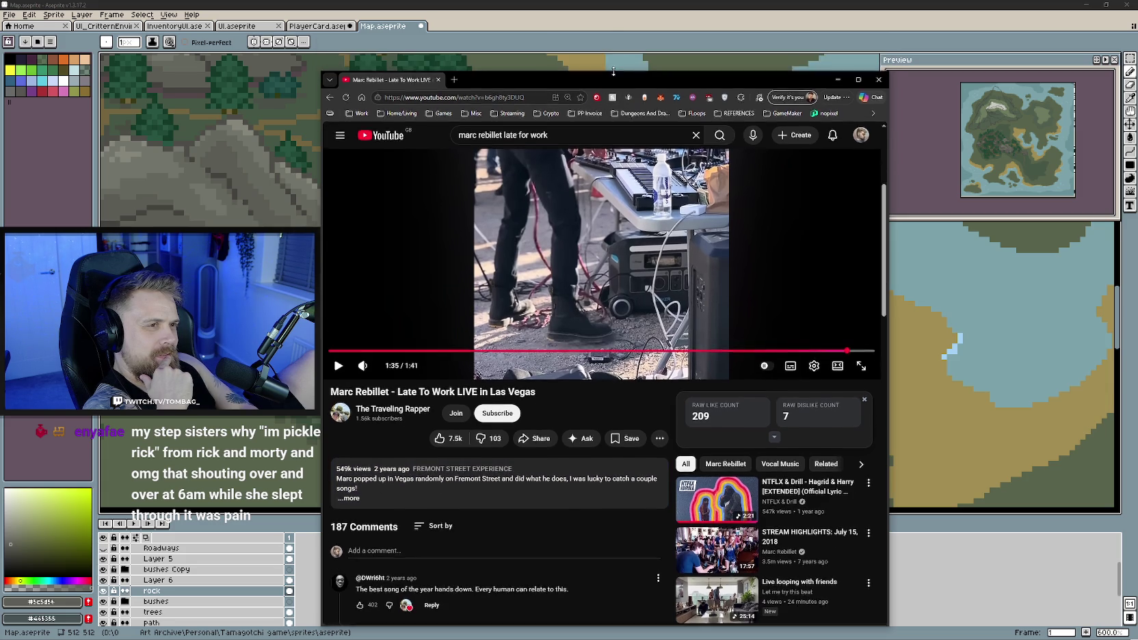
{"action": "left_click_drag", "start_coordinate": [610, 39], "coordinate": [603, 26]}
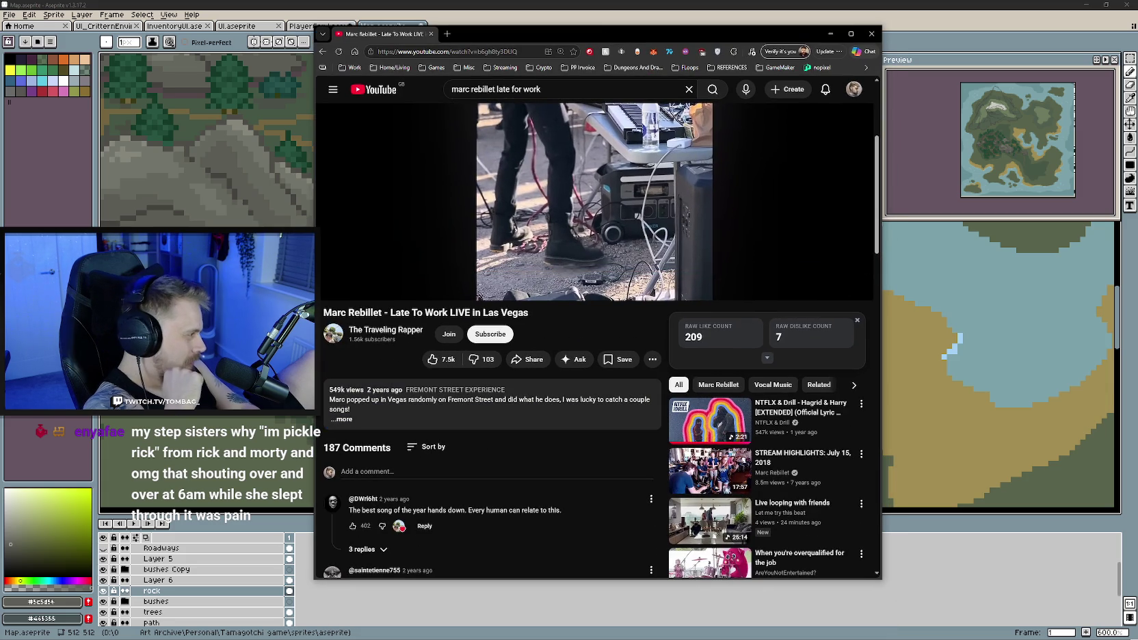
{"action": "left_click", "coordinate": [690, 422]}
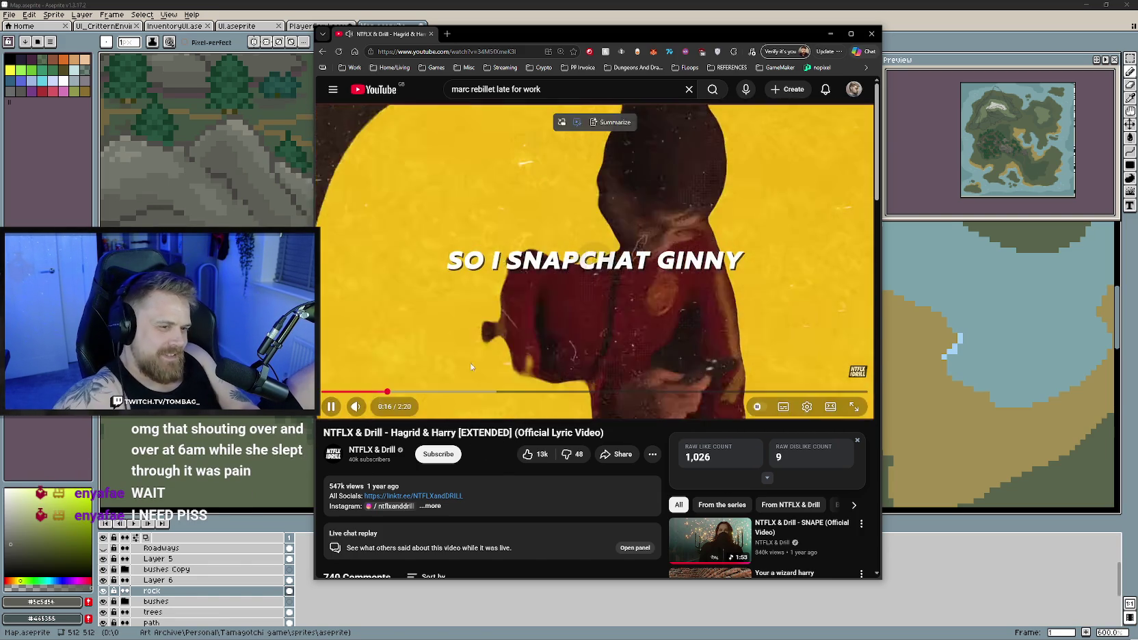
Seek the Hagrid & Harry lyric video back to the start and let it play to 2:02
{"action": "left_click_drag", "start_coordinate": [381, 391], "coordinate": [323, 391]}
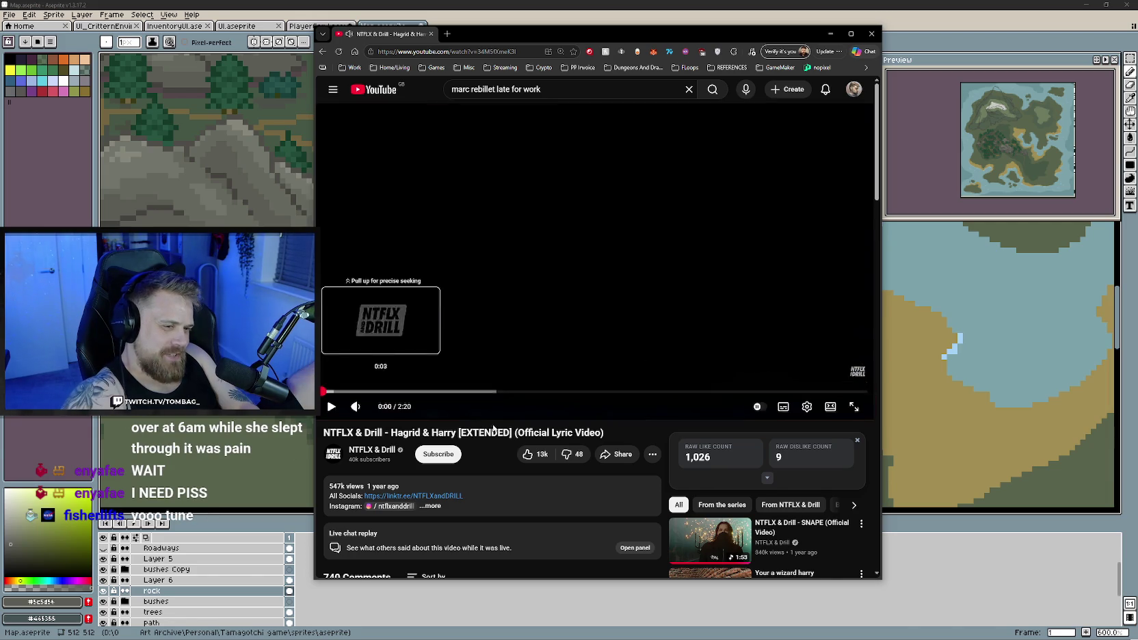
{"action": "left_click_drag", "start_coordinate": [493, 428], "coordinate": [479, 452]}
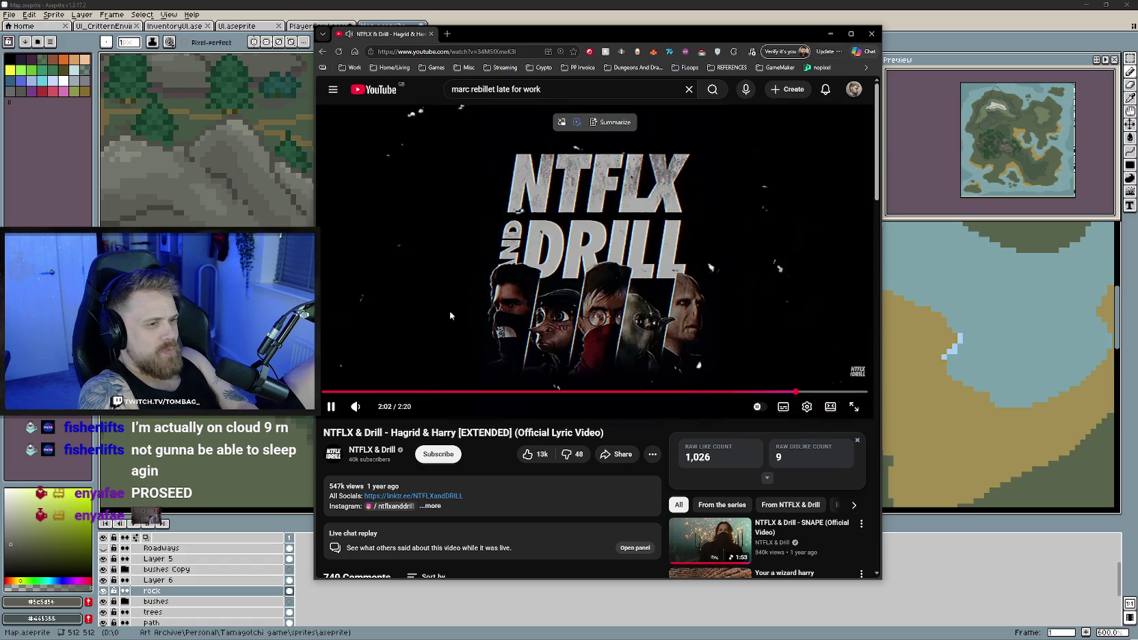
Pause the Hagrid & Harry lyric video and scroll through its comments
{"action": "left_click", "coordinate": [479, 369]}
{"action": "scroll", "coordinate": [500, 457], "scroll_direction": "down", "scroll_amount": 1}
{"action": "scroll", "coordinate": [500, 455], "scroll_direction": "down", "scroll_amount": 2}
{"action": "scroll", "coordinate": [501, 454], "scroll_direction": "down", "scroll_amount": 2}
{"action": "scroll", "coordinate": [503, 453], "scroll_direction": "down", "scroll_amount": 1}
{"action": "scroll", "coordinate": [518, 448], "scroll_direction": "down", "scroll_amount": 1}
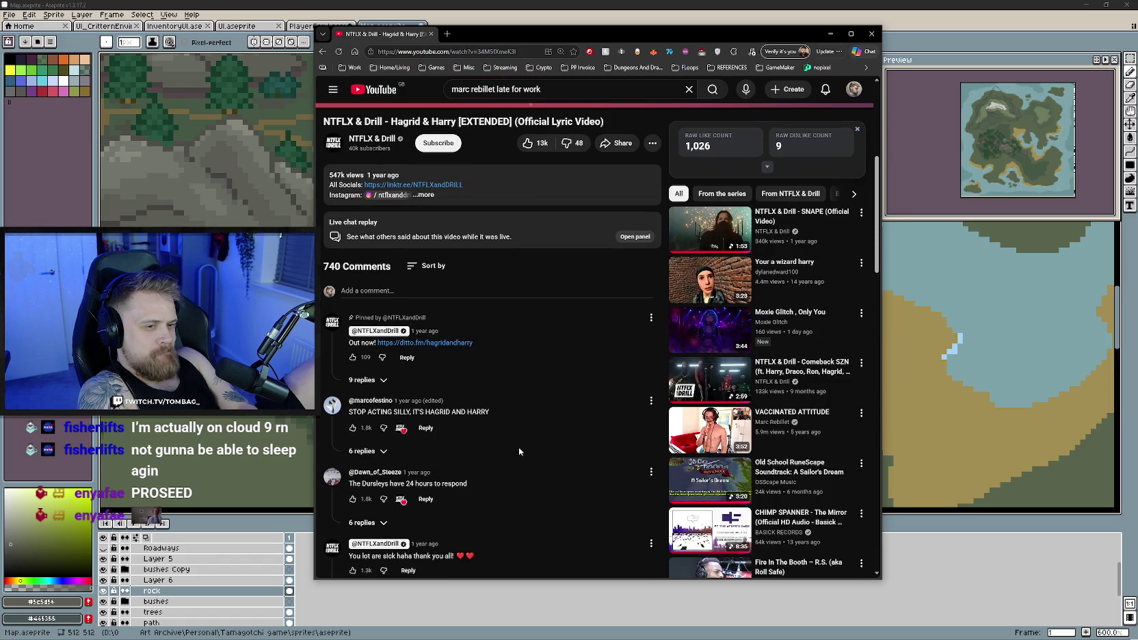
{"action": "scroll", "coordinate": [518, 452], "scroll_direction": "down", "scroll_amount": 2}
{"action": "scroll", "coordinate": [518, 452], "scroll_direction": "down", "scroll_amount": 1}
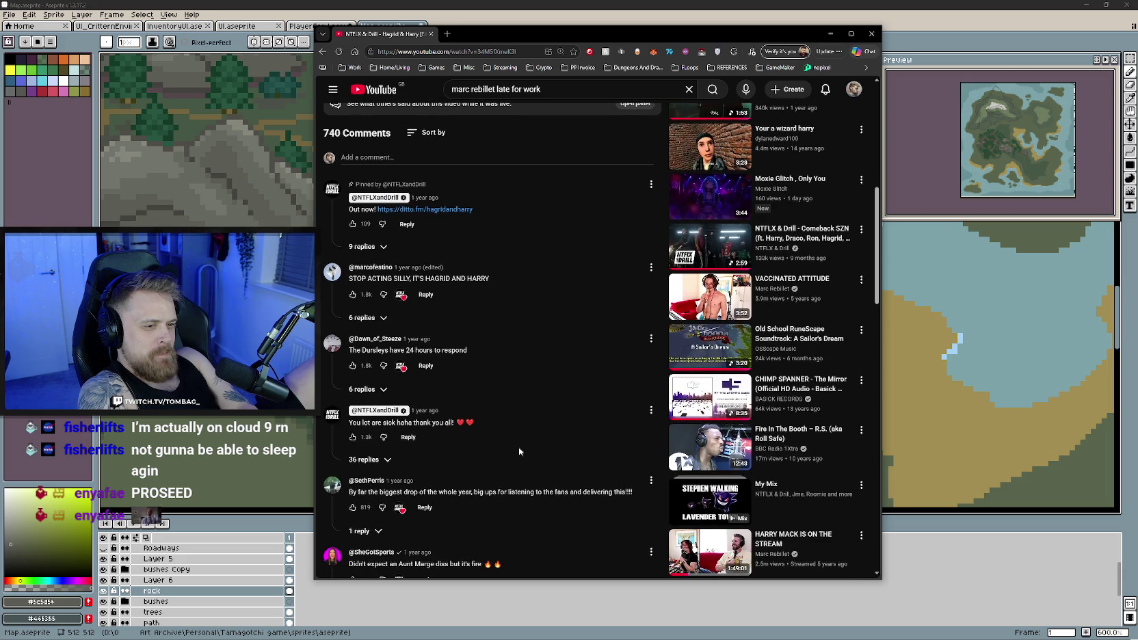
{"action": "scroll", "coordinate": [519, 451], "scroll_direction": "down", "scroll_amount": 3}
{"action": "scroll", "coordinate": [518, 452], "scroll_direction": "down", "scroll_amount": 1}
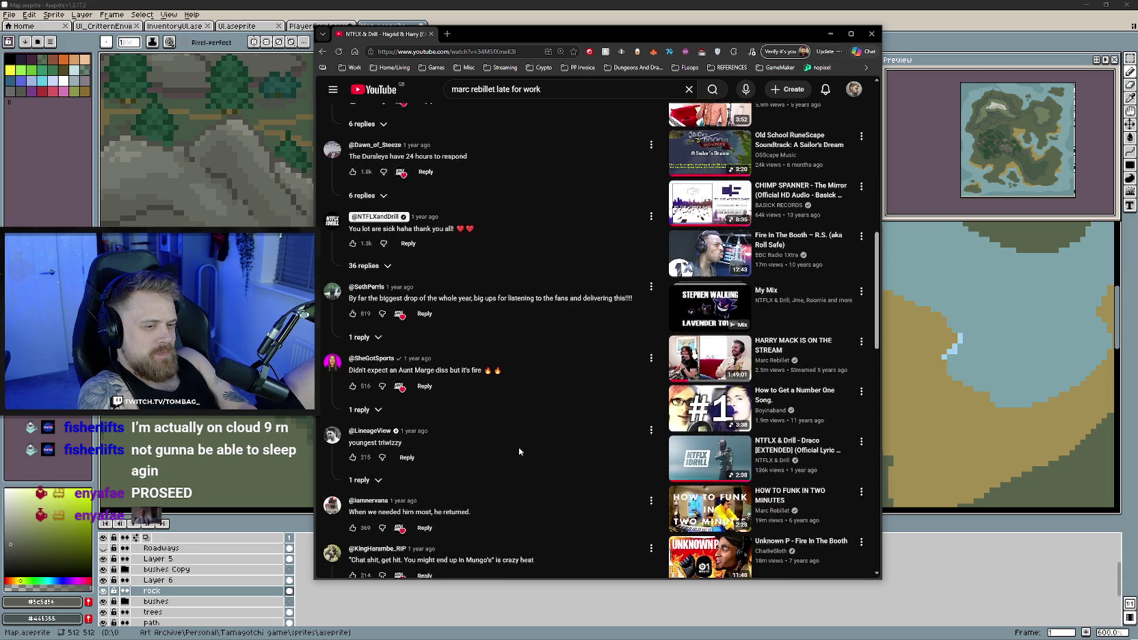
{"action": "scroll", "coordinate": [592, 433], "scroll_direction": "up", "scroll_amount": 3}
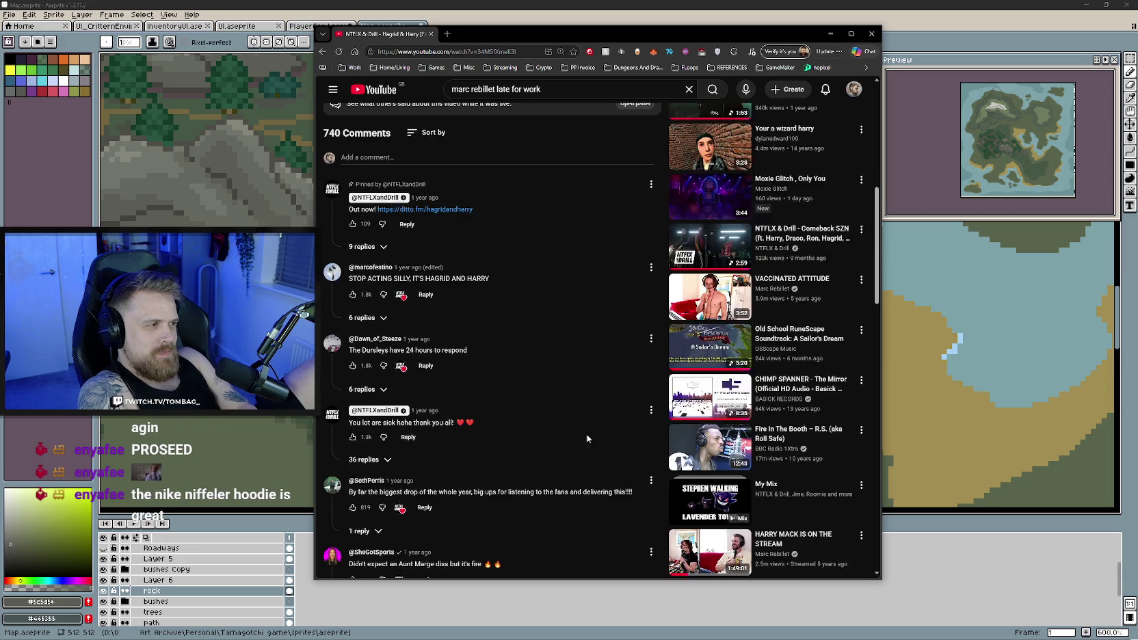
{"action": "scroll", "coordinate": [586, 433], "scroll_direction": "up", "scroll_amount": 3}
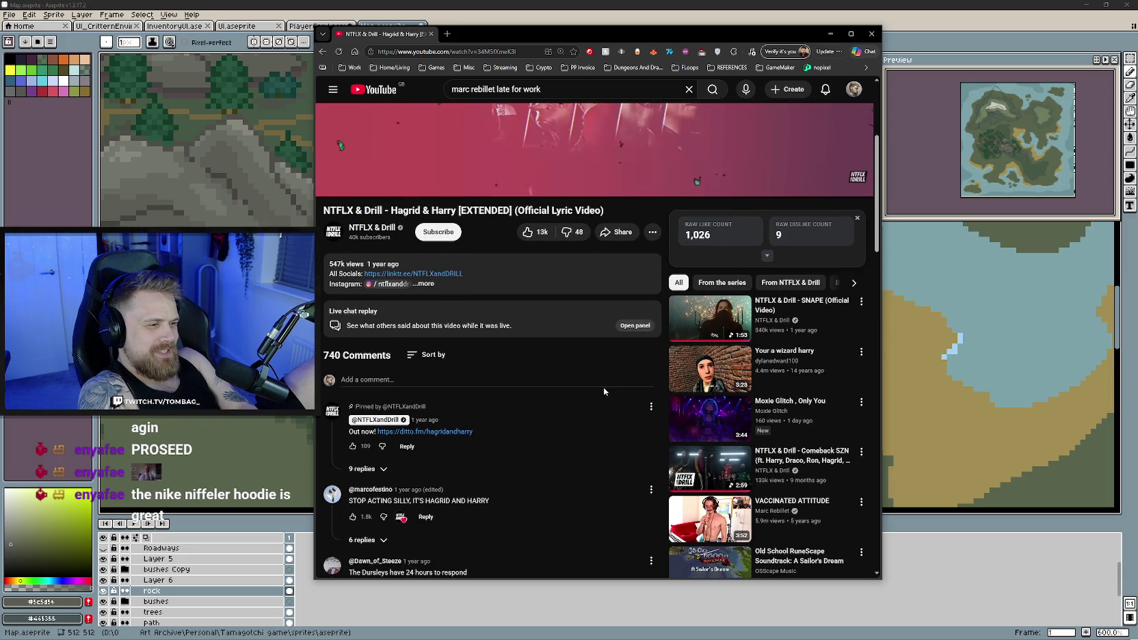
{"action": "scroll", "coordinate": [603, 390], "scroll_direction": "up", "scroll_amount": 1}
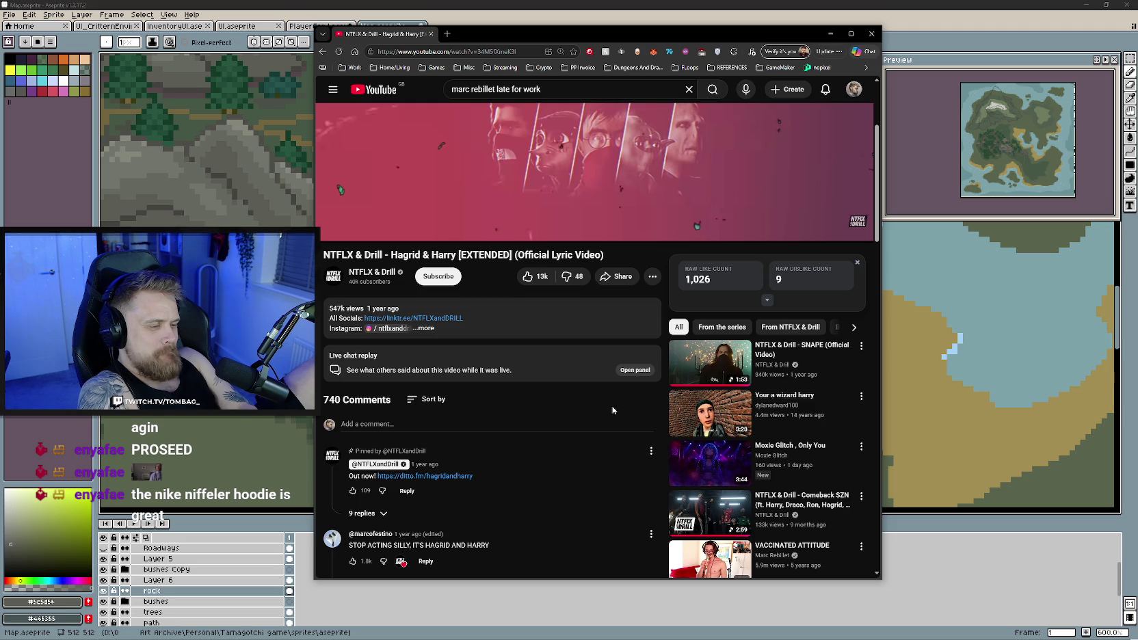
{"action": "scroll", "coordinate": [612, 411], "scroll_direction": "down", "scroll_amount": 1}
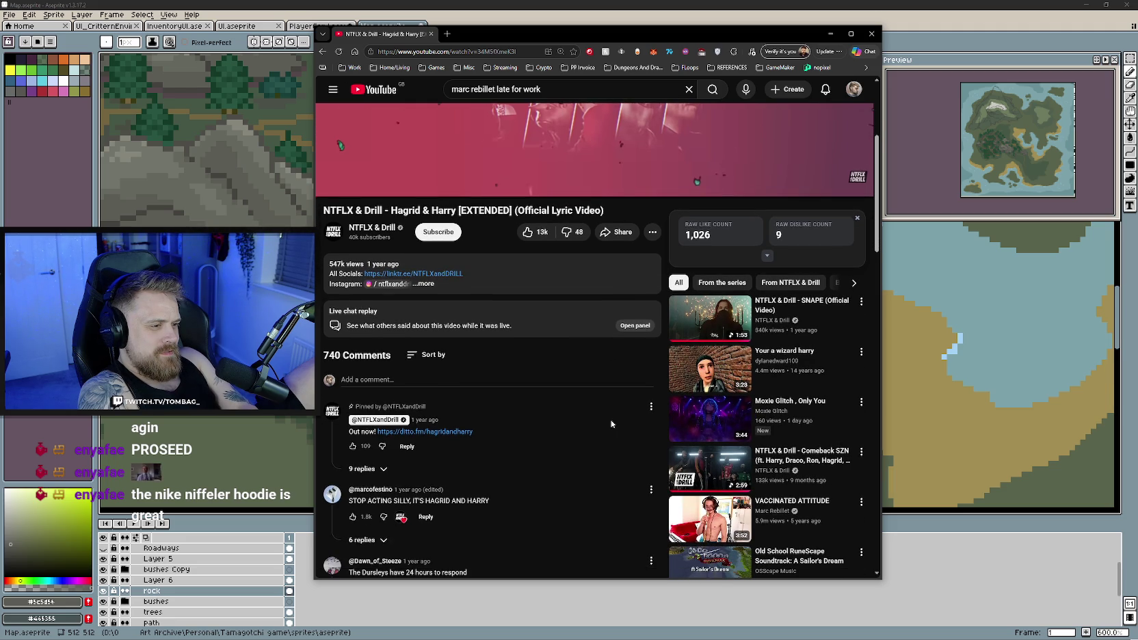
{"action": "scroll", "coordinate": [611, 424], "scroll_direction": "down", "scroll_amount": 1}
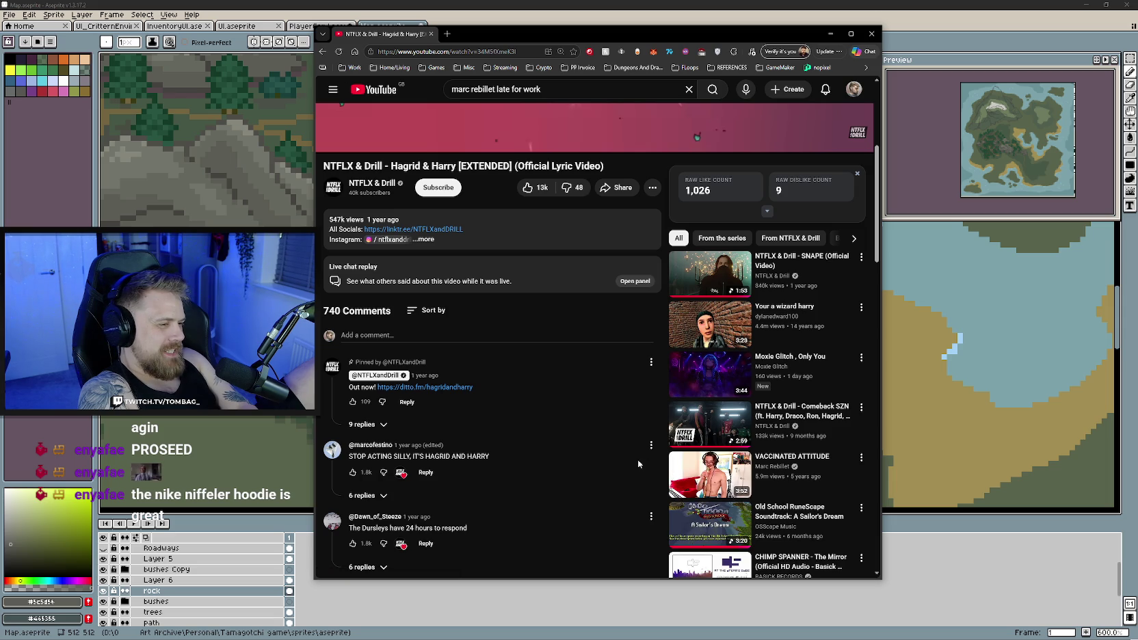
{"action": "scroll", "coordinate": [630, 461], "scroll_direction": "down", "scroll_amount": 1}
{"action": "scroll", "coordinate": [637, 448], "scroll_direction": "down", "scroll_amount": 1}
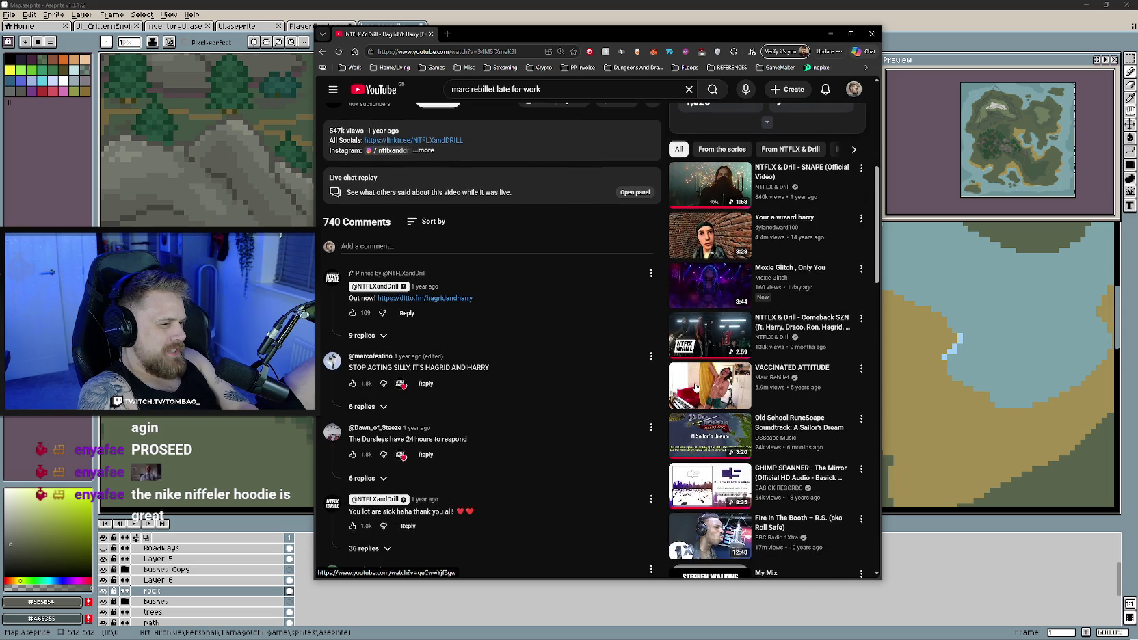
{"action": "scroll", "coordinate": [654, 379], "scroll_direction": "up", "scroll_amount": 3}
{"action": "scroll", "coordinate": [640, 423], "scroll_direction": "up", "scroll_amount": 2}
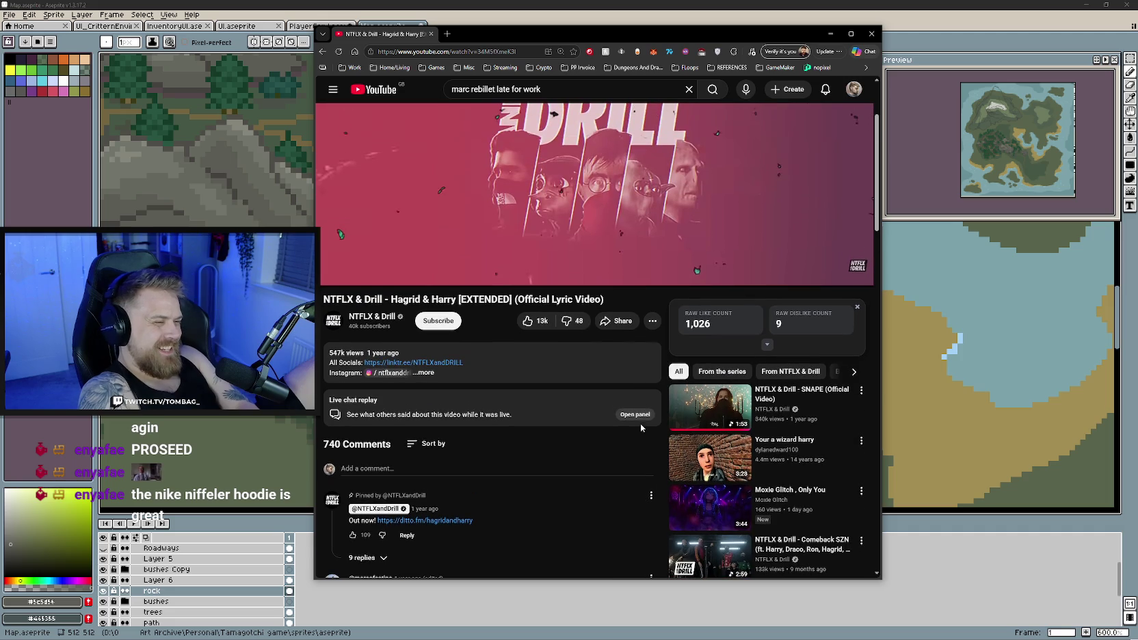
{"action": "scroll", "coordinate": [629, 455], "scroll_direction": "up", "scroll_amount": 3}
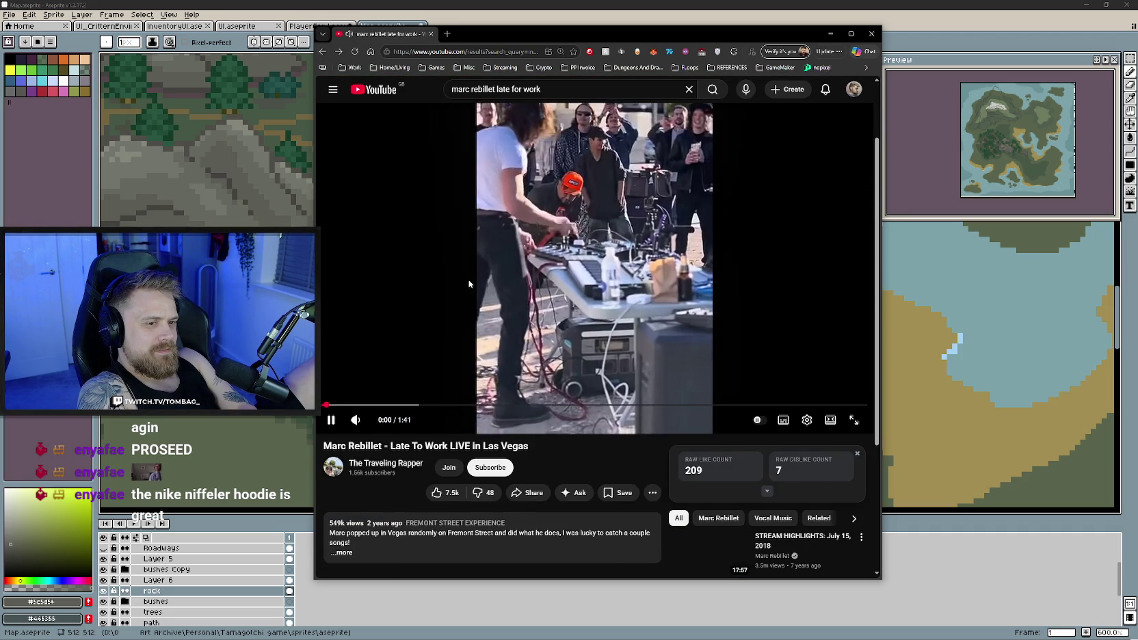
Return to the search results and play YOUR NEW MORNING ALARM through to 0:57
{"action": "key", "text": "alt+Left"}
{"action": "left_click", "coordinate": [339, 51]}
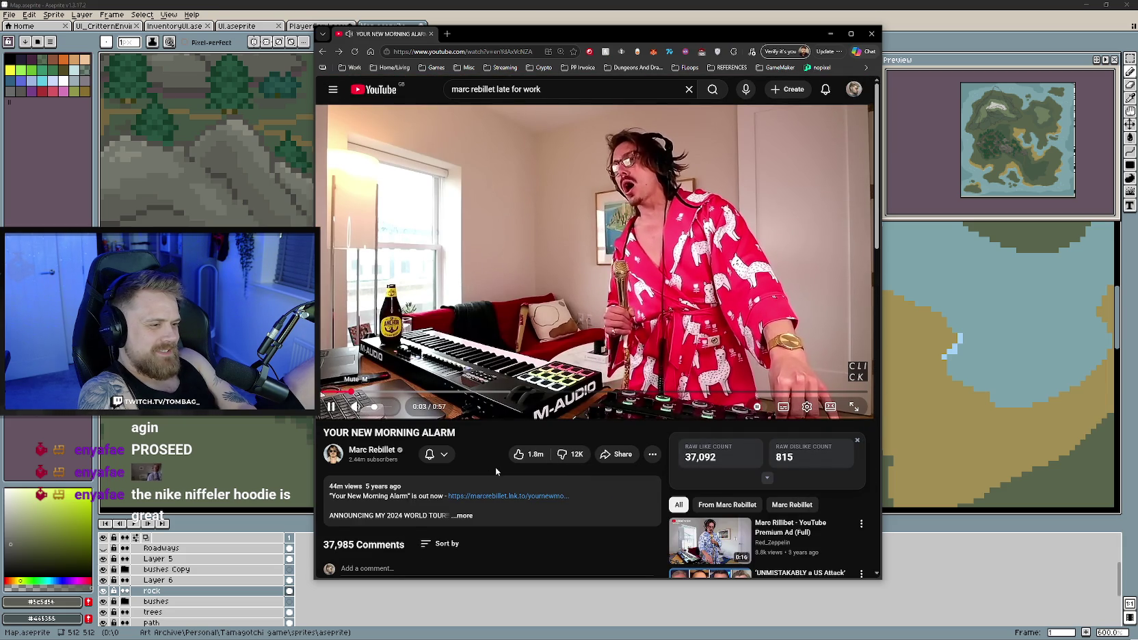
{"action": "scroll", "coordinate": [504, 465], "scroll_direction": "down", "scroll_amount": 2}
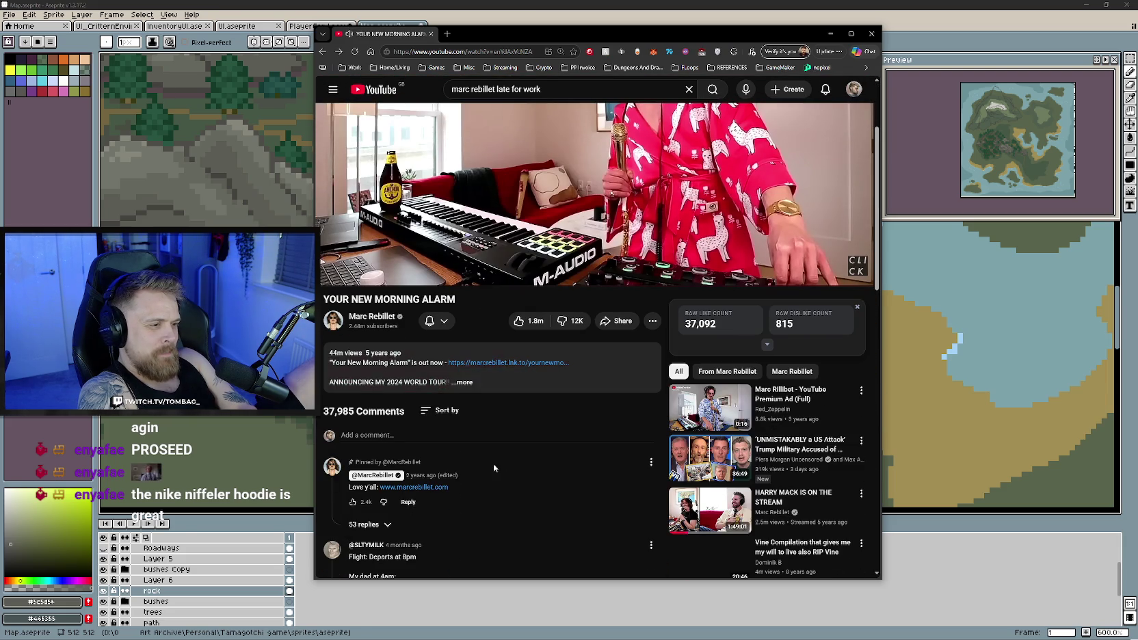
{"action": "scroll", "coordinate": [496, 467], "scroll_direction": "down", "scroll_amount": 1}
{"action": "scroll", "coordinate": [494, 464], "scroll_direction": "up", "scroll_amount": 3}
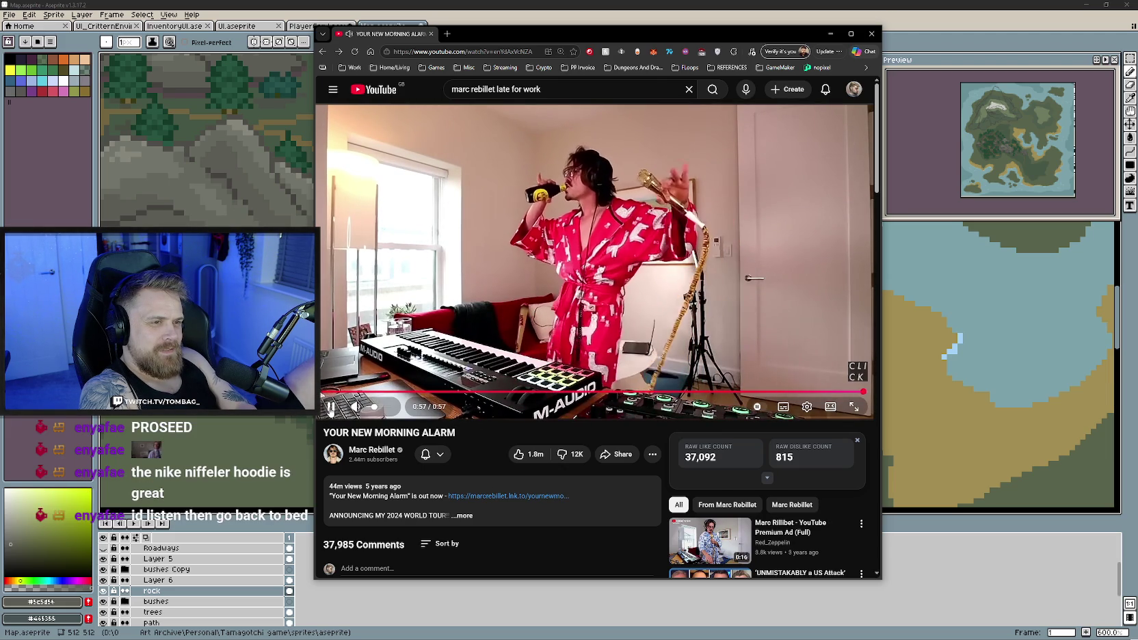
Scroll down through the comments below the YOUR NEW MORNING ALARM video
{"action": "scroll", "coordinate": [490, 443], "scroll_direction": "down", "scroll_amount": 3}
{"action": "scroll", "coordinate": [492, 442], "scroll_direction": "down", "scroll_amount": 2}
{"action": "scroll", "coordinate": [484, 438], "scroll_direction": "down", "scroll_amount": 1}
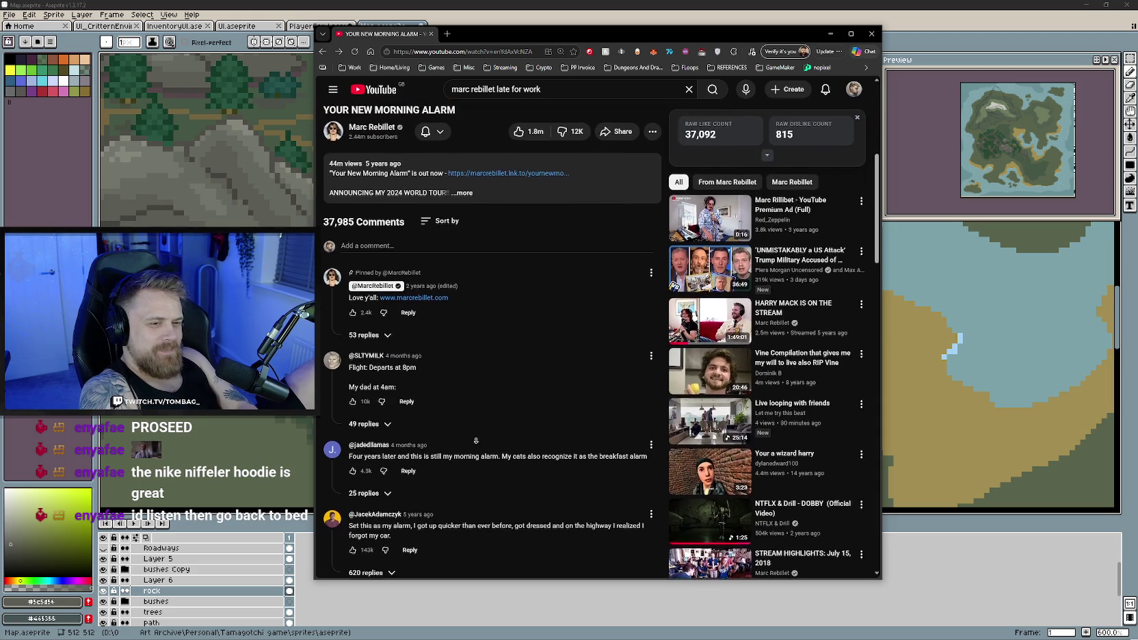
{"action": "scroll", "coordinate": [476, 445], "scroll_direction": "down", "scroll_amount": 1}
{"action": "scroll", "coordinate": [475, 453], "scroll_direction": "down", "scroll_amount": 1}
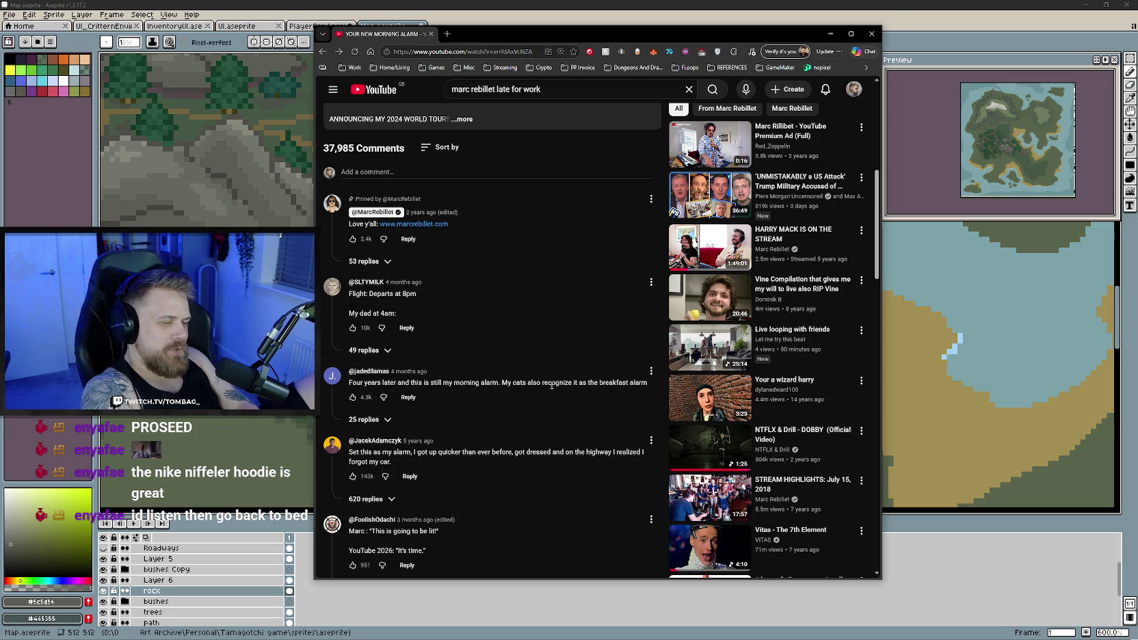
{"action": "scroll", "coordinate": [518, 423], "scroll_direction": "down", "scroll_amount": 1}
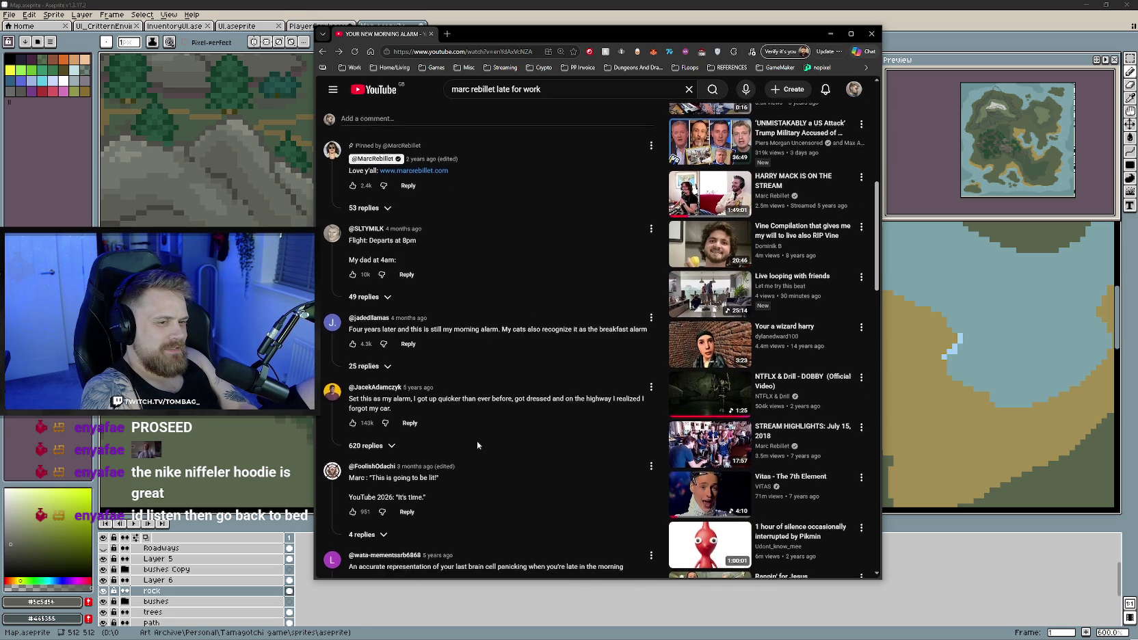
{"action": "scroll", "coordinate": [477, 443], "scroll_direction": "down", "scroll_amount": 2}
{"action": "scroll", "coordinate": [479, 434], "scroll_direction": "down", "scroll_amount": 2}
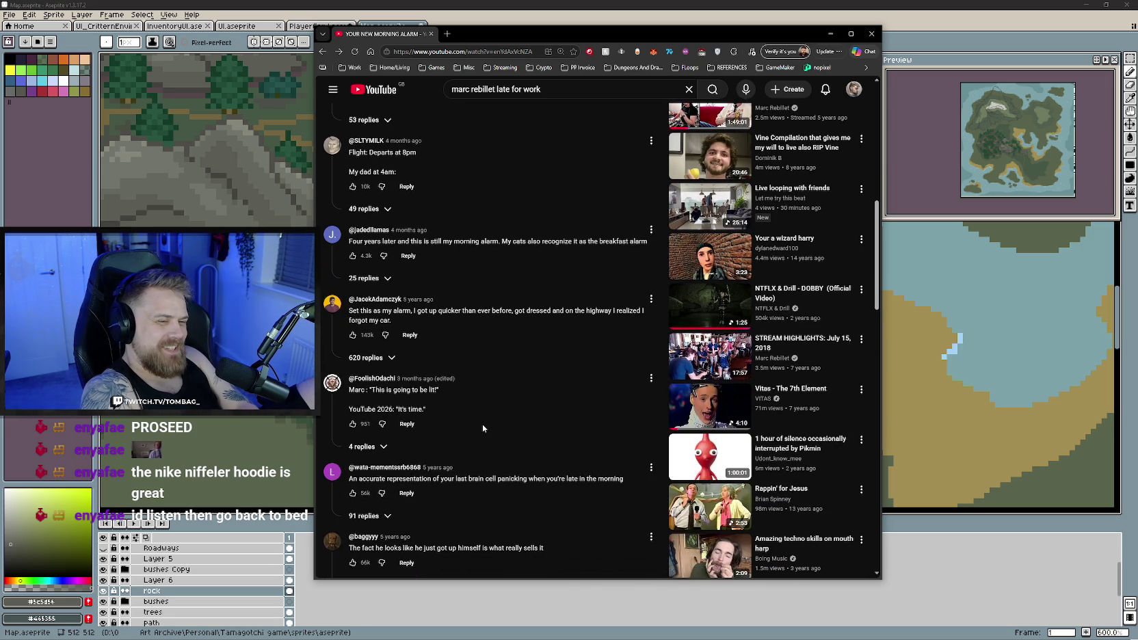
{"action": "scroll", "coordinate": [510, 455], "scroll_direction": "down", "scroll_amount": 2}
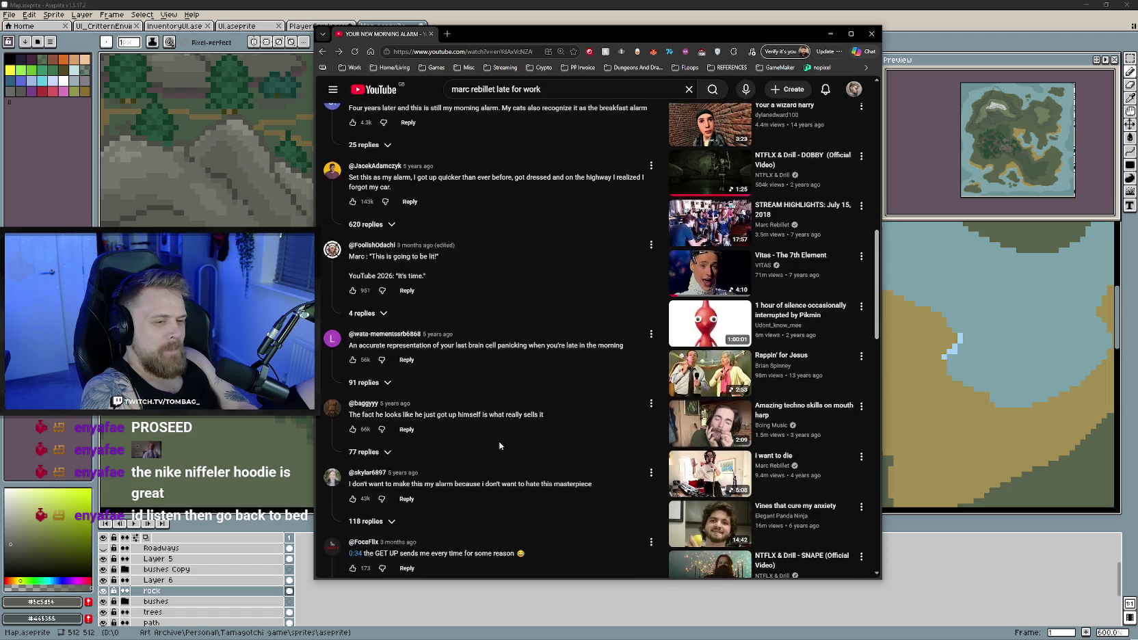
{"action": "scroll", "coordinate": [500, 446], "scroll_direction": "down", "scroll_amount": 1}
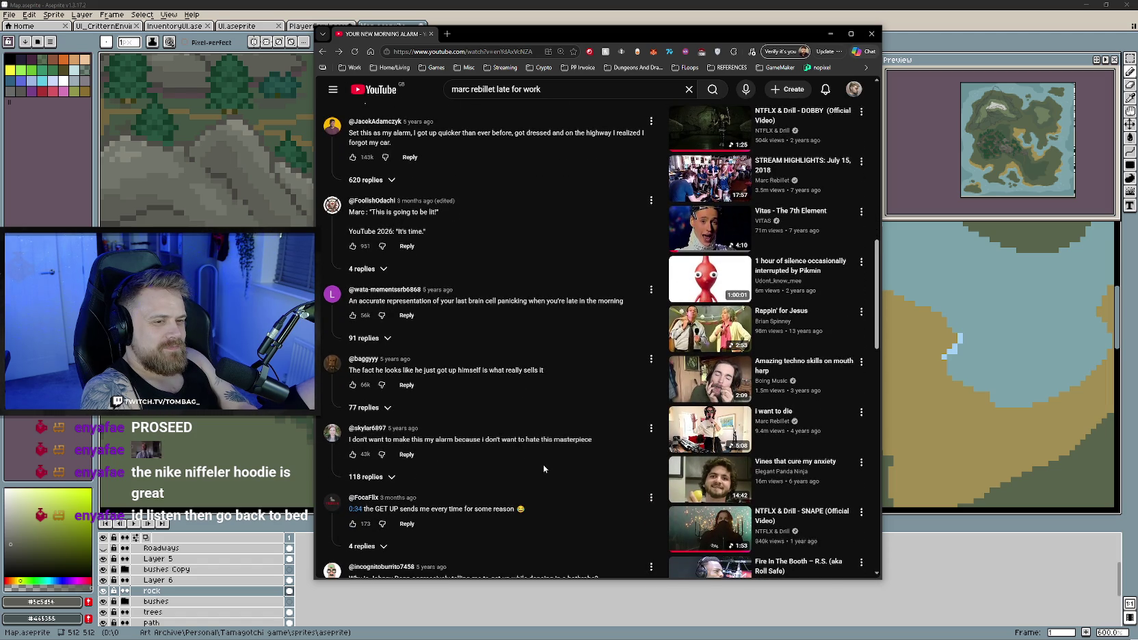
{"action": "scroll", "coordinate": [543, 465], "scroll_direction": "down", "scroll_amount": 1}
{"action": "scroll", "coordinate": [543, 464], "scroll_direction": "down", "scroll_amount": 1}
{"action": "scroll", "coordinate": [530, 457], "scroll_direction": "down", "scroll_amount": 1}
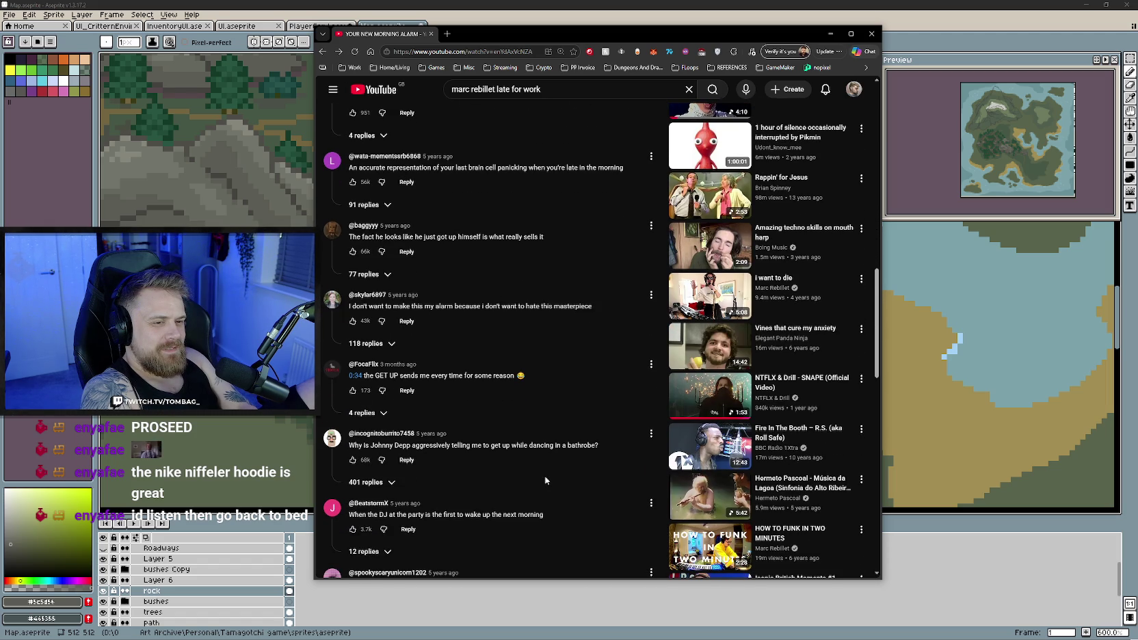
{"action": "scroll", "coordinate": [544, 475], "scroll_direction": "down", "scroll_amount": 1}
{"action": "scroll", "coordinate": [537, 466], "scroll_direction": "down", "scroll_amount": 1}
{"action": "scroll", "coordinate": [529, 458], "scroll_direction": "down", "scroll_amount": 1}
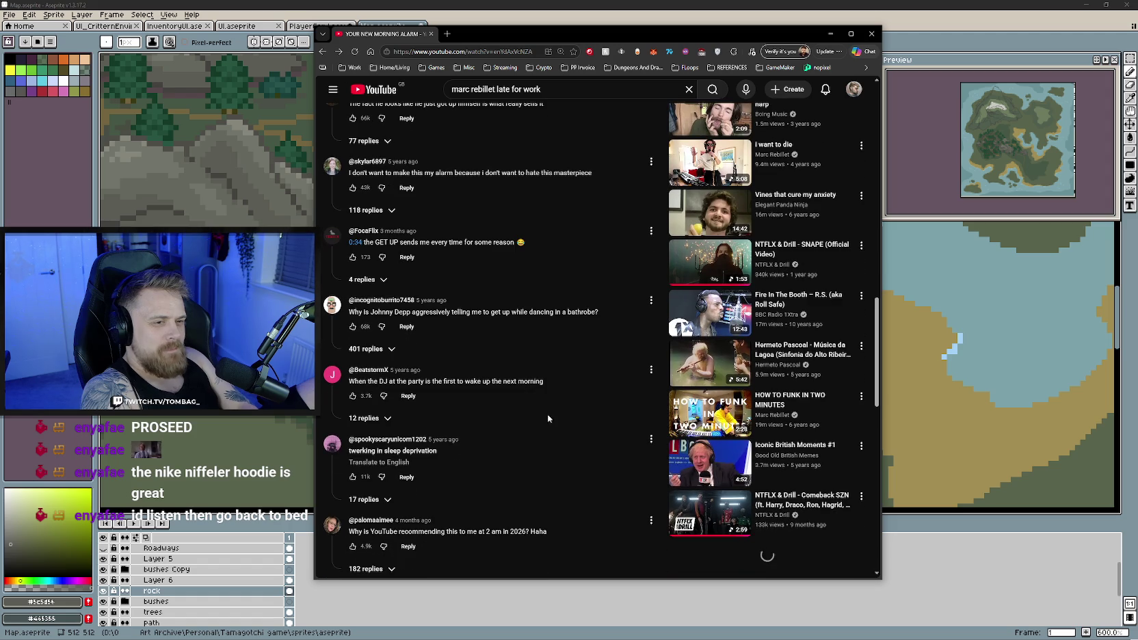
{"action": "scroll", "coordinate": [547, 424], "scroll_direction": "down", "scroll_amount": 1}
{"action": "scroll", "coordinate": [546, 438], "scroll_direction": "down", "scroll_amount": 2}
{"action": "scroll", "coordinate": [545, 434], "scroll_direction": "down", "scroll_amount": 1}
{"action": "scroll", "coordinate": [542, 424], "scroll_direction": "down", "scroll_amount": 1}
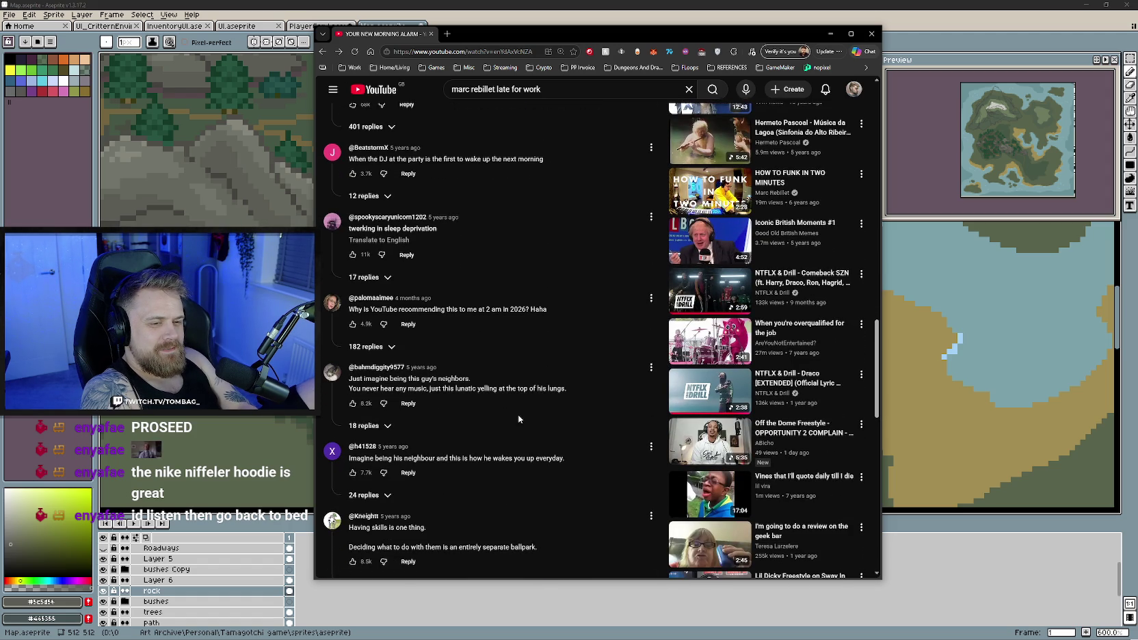
{"action": "scroll", "coordinate": [518, 420], "scroll_direction": "down", "scroll_amount": 1}
{"action": "scroll", "coordinate": [511, 427], "scroll_direction": "down", "scroll_amount": 2}
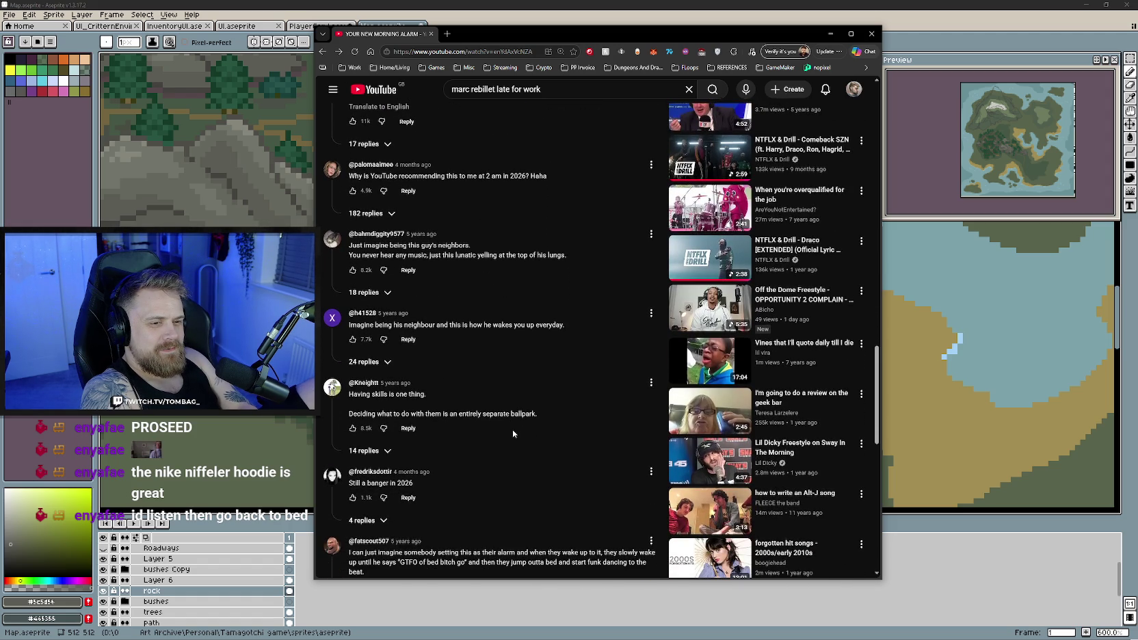
{"action": "scroll", "coordinate": [480, 429], "scroll_direction": "down", "scroll_amount": 1}
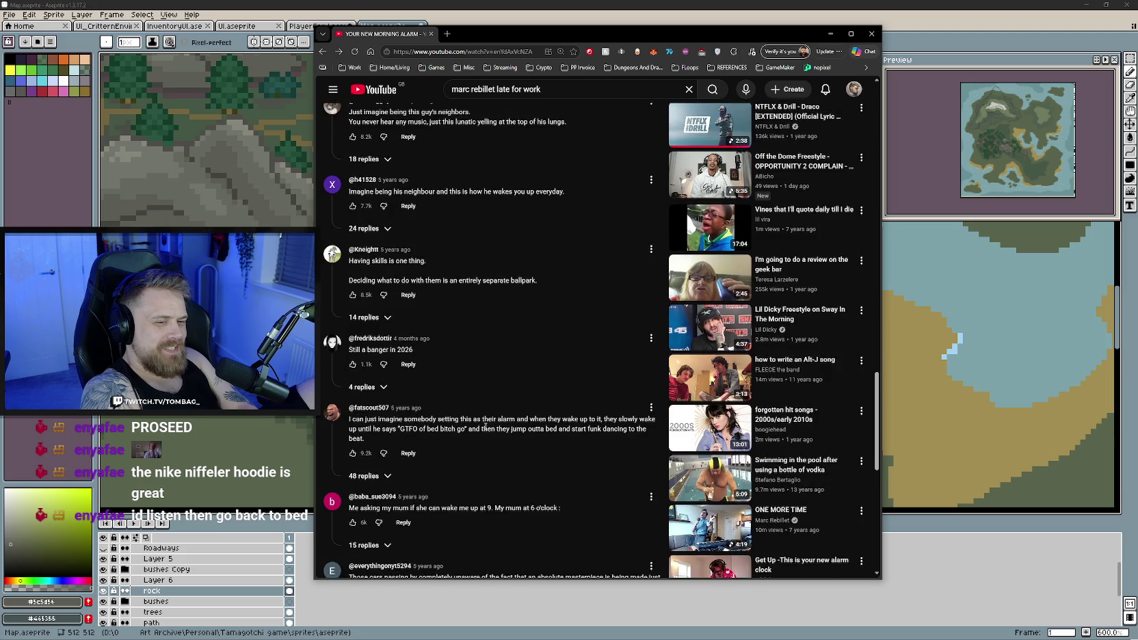
{"action": "scroll", "coordinate": [497, 438], "scroll_direction": "down", "scroll_amount": 1}
{"action": "scroll", "coordinate": [504, 433], "scroll_direction": "down", "scroll_amount": 2}
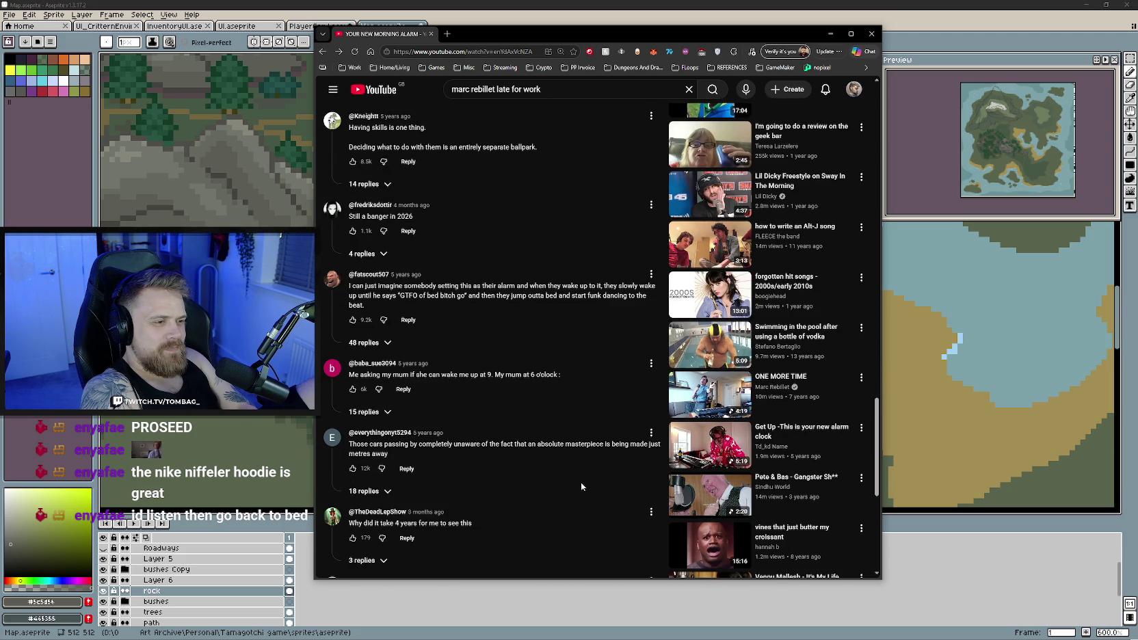
{"action": "scroll", "coordinate": [571, 480], "scroll_direction": "down", "scroll_amount": 1}
{"action": "scroll", "coordinate": [558, 472], "scroll_direction": "down", "scroll_amount": 3}
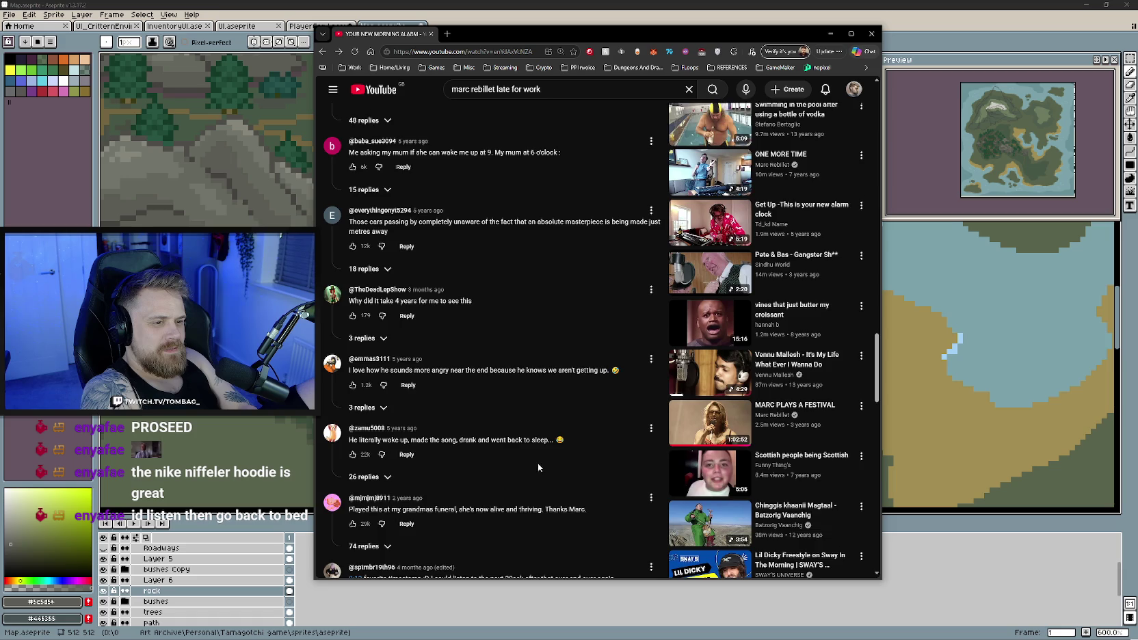
{"action": "scroll", "coordinate": [538, 467], "scroll_direction": "down", "scroll_amount": 3}
{"action": "scroll", "coordinate": [537, 491], "scroll_direction": "down", "scroll_amount": 2}
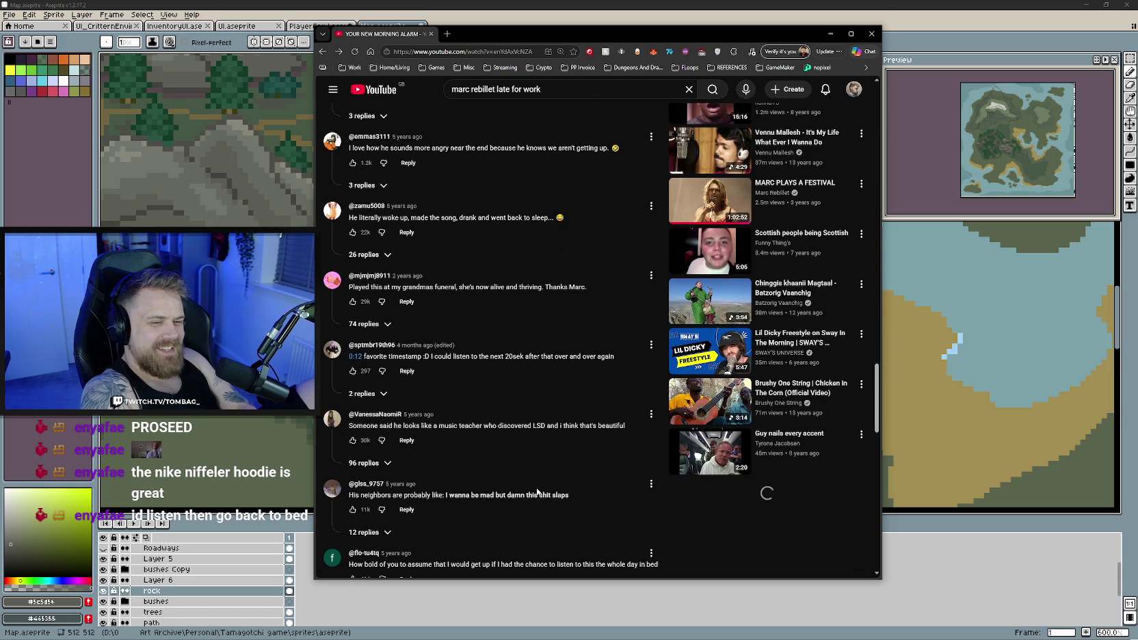
{"action": "scroll", "coordinate": [541, 478], "scroll_direction": "down", "scroll_amount": 1}
{"action": "scroll", "coordinate": [537, 491], "scroll_direction": "down", "scroll_amount": 1}
{"action": "scroll", "coordinate": [537, 489], "scroll_direction": "down", "scroll_amount": 1}
Go to the YouTube home page and close the browser window
{"action": "scroll", "coordinate": [537, 489], "scroll_direction": "up", "scroll_amount": 1}
{"action": "scroll", "coordinate": [536, 489], "scroll_direction": "up", "scroll_amount": 15}
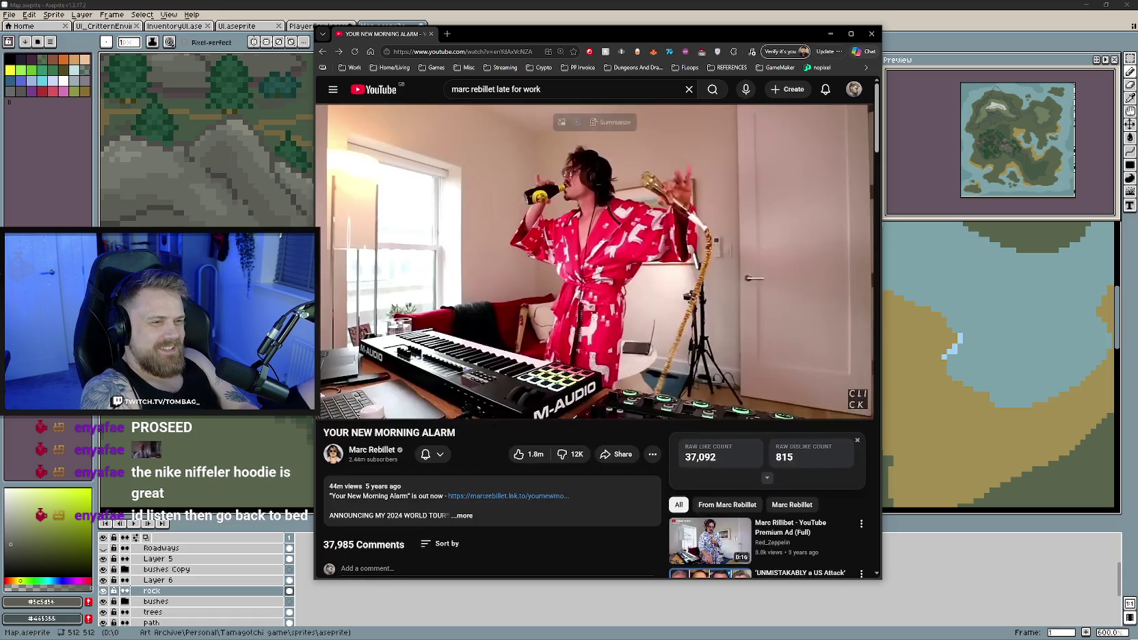
{"action": "left_click", "coordinate": [378, 91]}
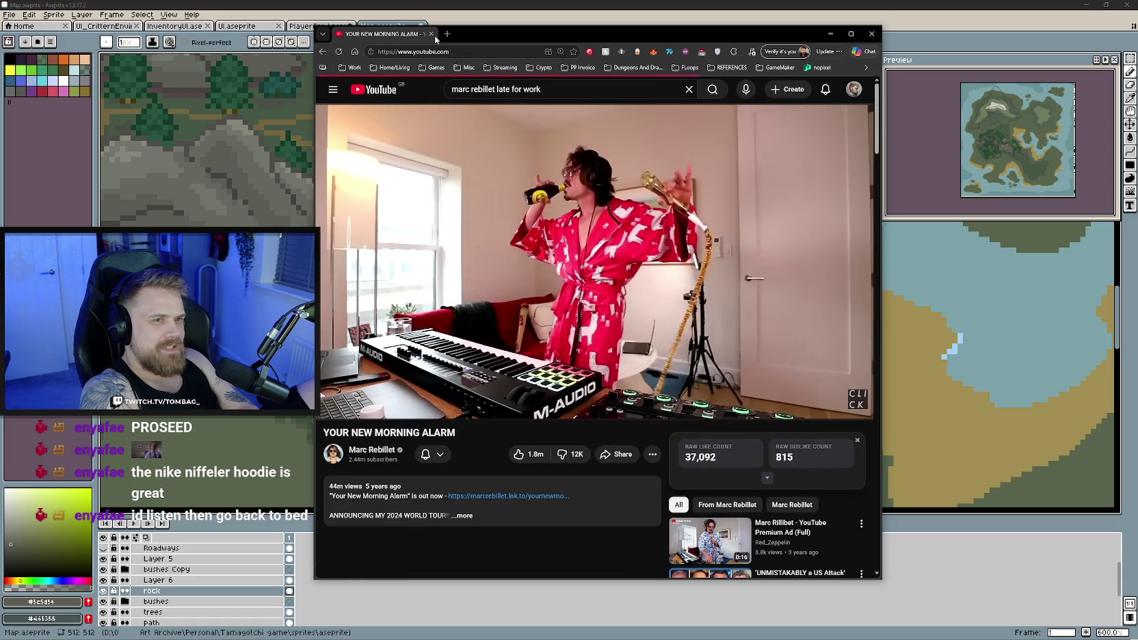
{"action": "left_click", "coordinate": [432, 34]}
Zoom the canvas so the whole Map.aseprite island map is visible
{"action": "scroll", "coordinate": [554, 327], "scroll_direction": "down", "scroll_amount": 3}
{"action": "scroll", "coordinate": [553, 327], "scroll_direction": "down", "scroll_amount": 2}
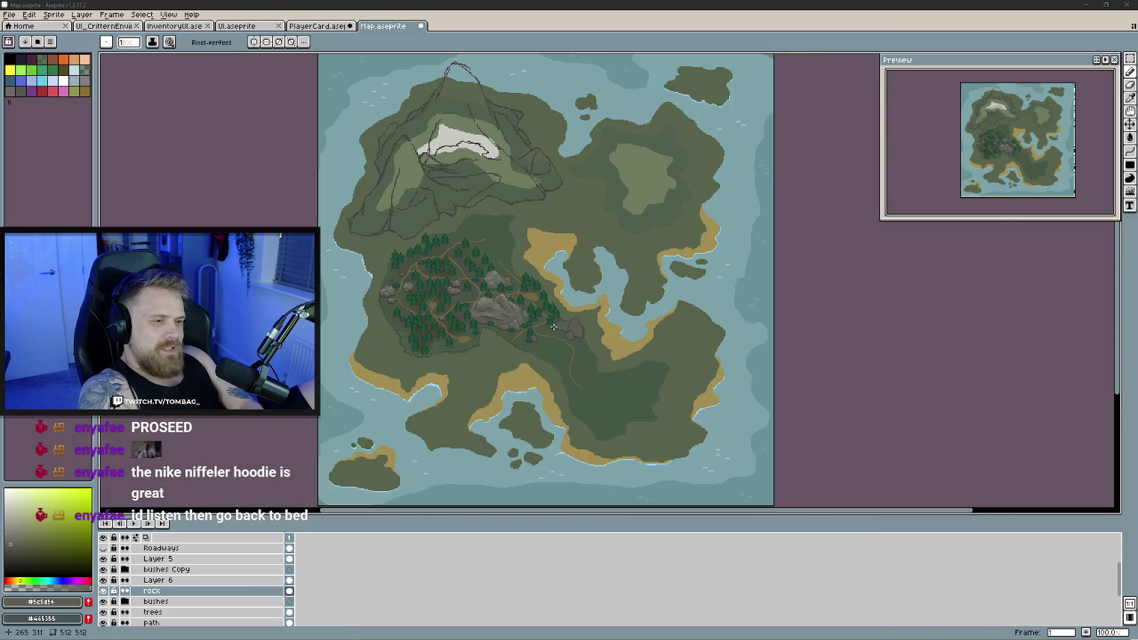
{"action": "scroll", "coordinate": [592, 338], "scroll_direction": "up", "scroll_amount": 1}
{"action": "scroll", "coordinate": [577, 299], "scroll_direction": "down", "scroll_amount": 1}
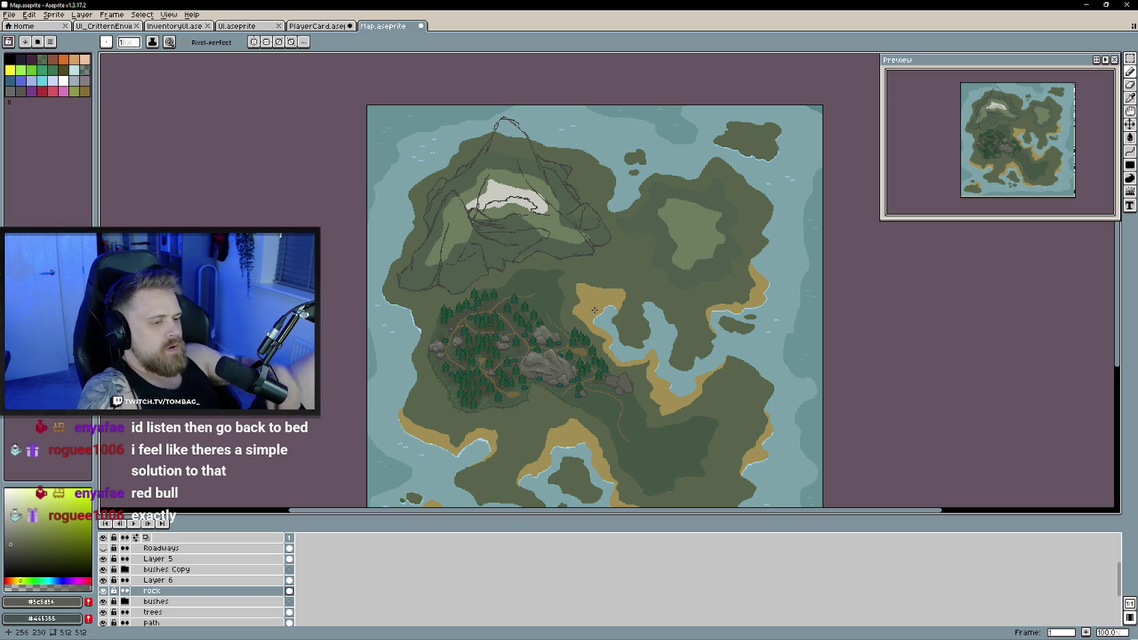
Collapse the MapLayout and Buildings layer groups in the Layers panel
{"action": "scroll", "coordinate": [666, 330], "scroll_direction": "down", "scroll_amount": 3}
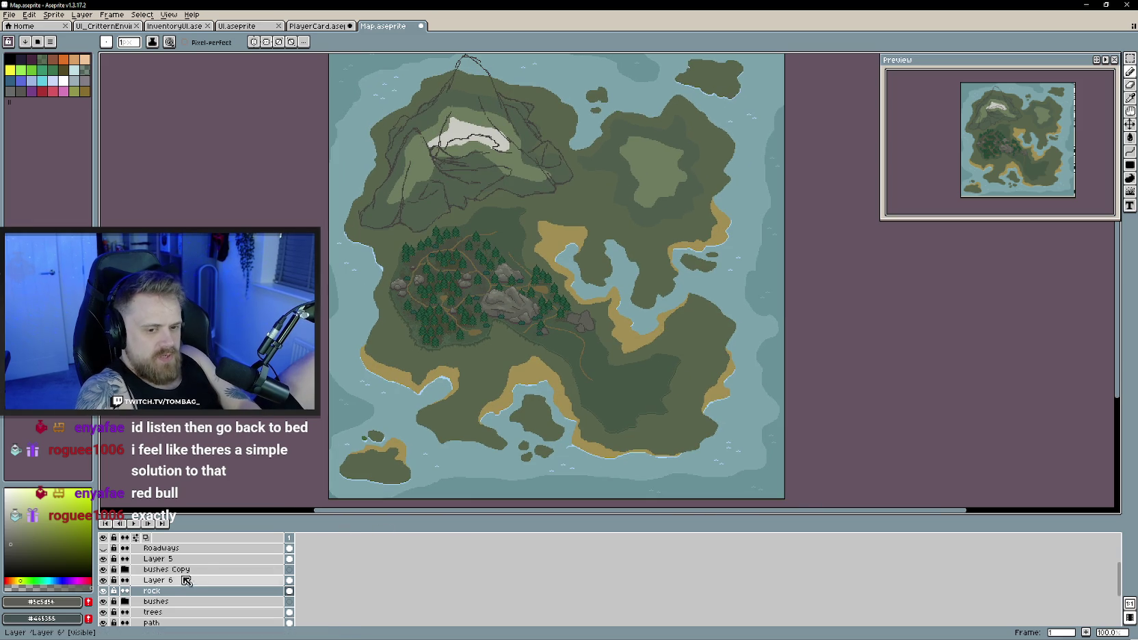
{"action": "scroll", "coordinate": [130, 567], "scroll_direction": "up", "scroll_amount": 3}
{"action": "left_click", "coordinate": [126, 549]}
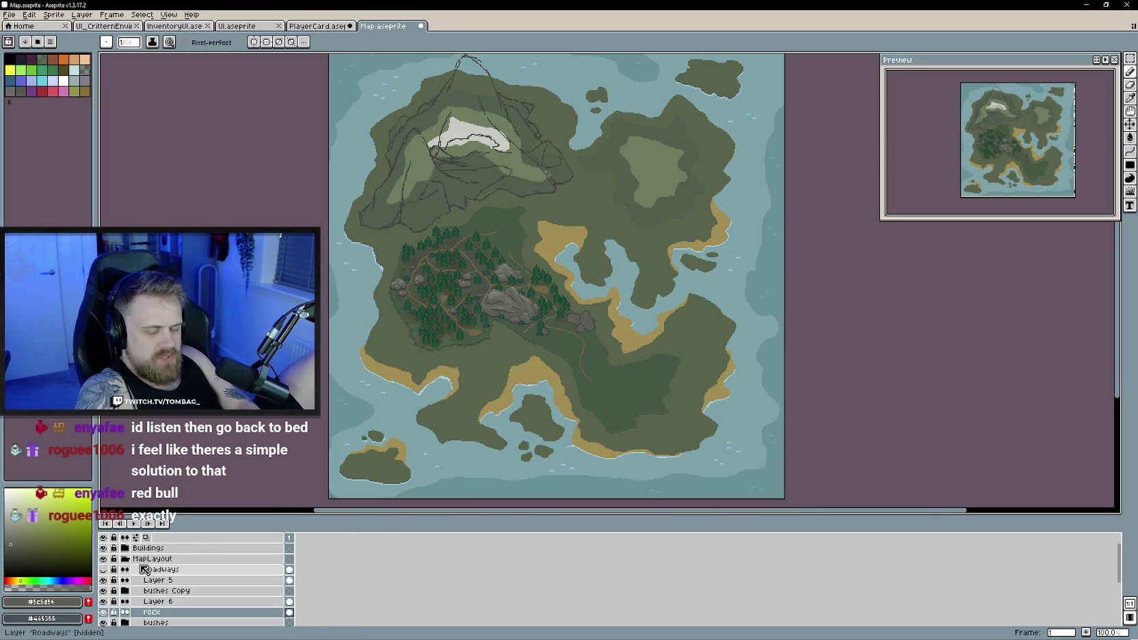
{"action": "left_click", "coordinate": [125, 558]}
{"action": "left_click", "coordinate": [126, 548]}
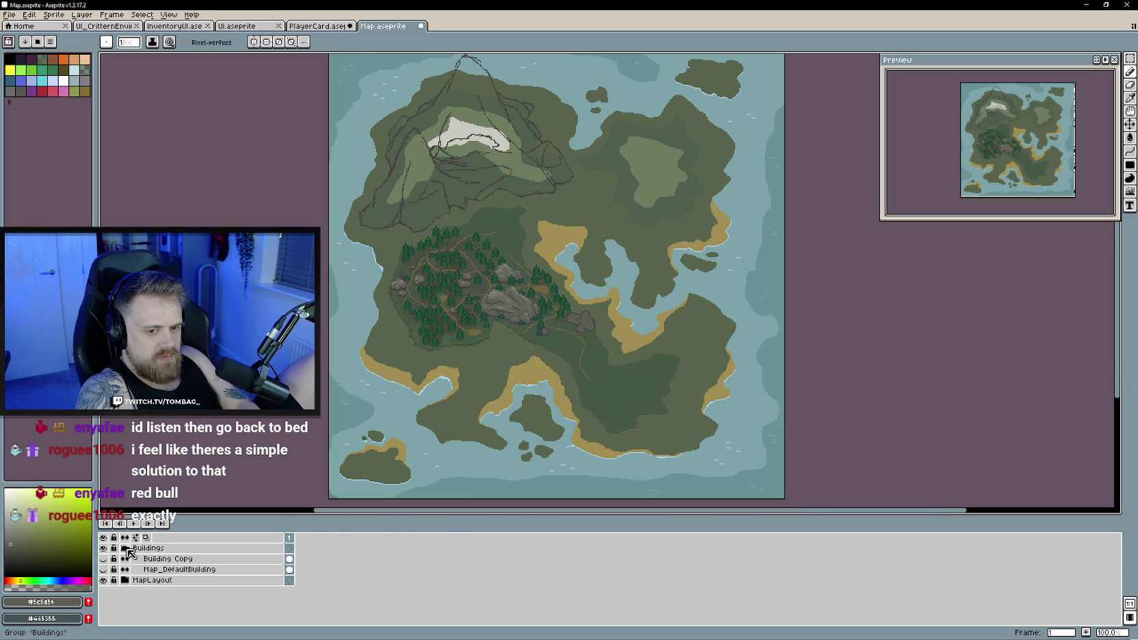
{"action": "left_click", "coordinate": [126, 549]}
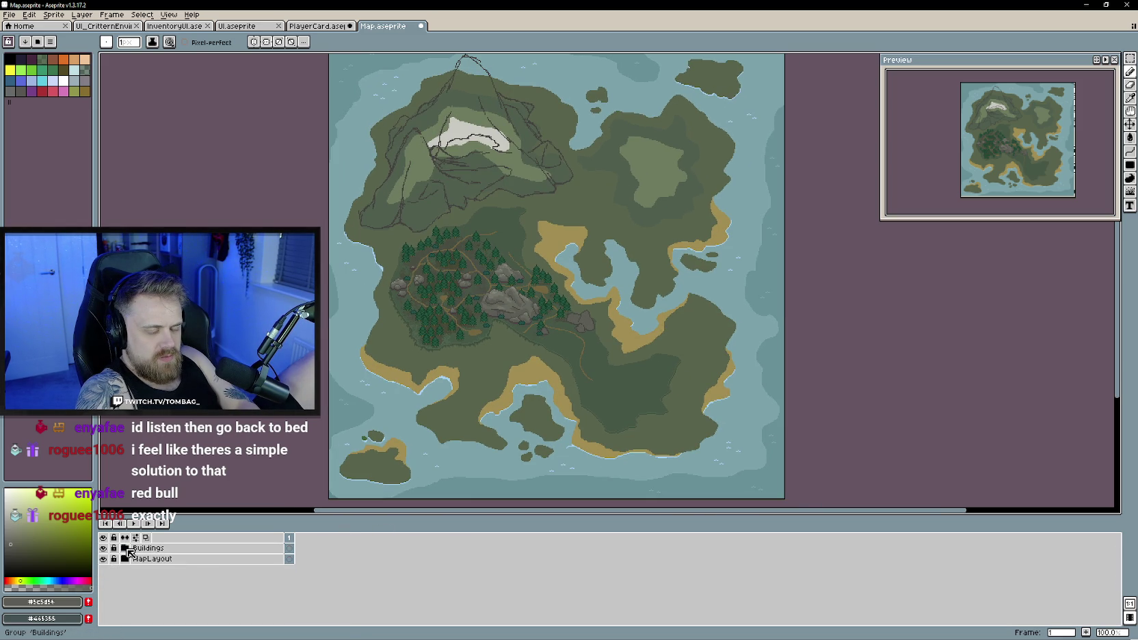
Add a new Layer 7 above the Buildings group and pick red #ac3232 as the colour
{"action": "right_click", "coordinate": [176, 550]}
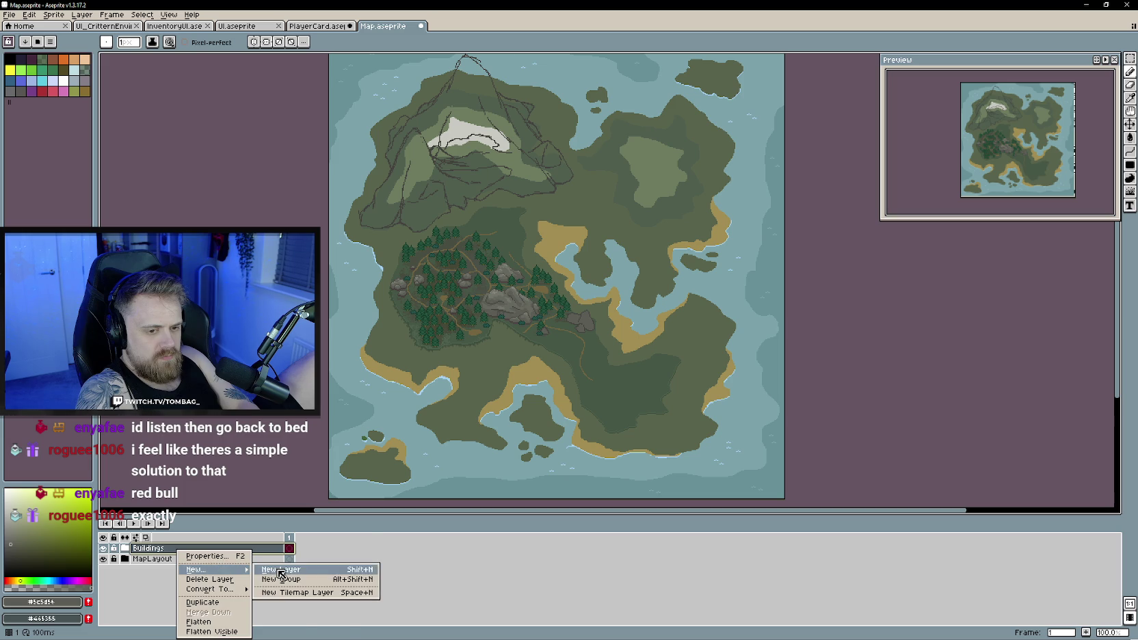
{"action": "mouse_move", "coordinate": [204, 568]}
{"action": "left_click", "coordinate": [277, 572]}
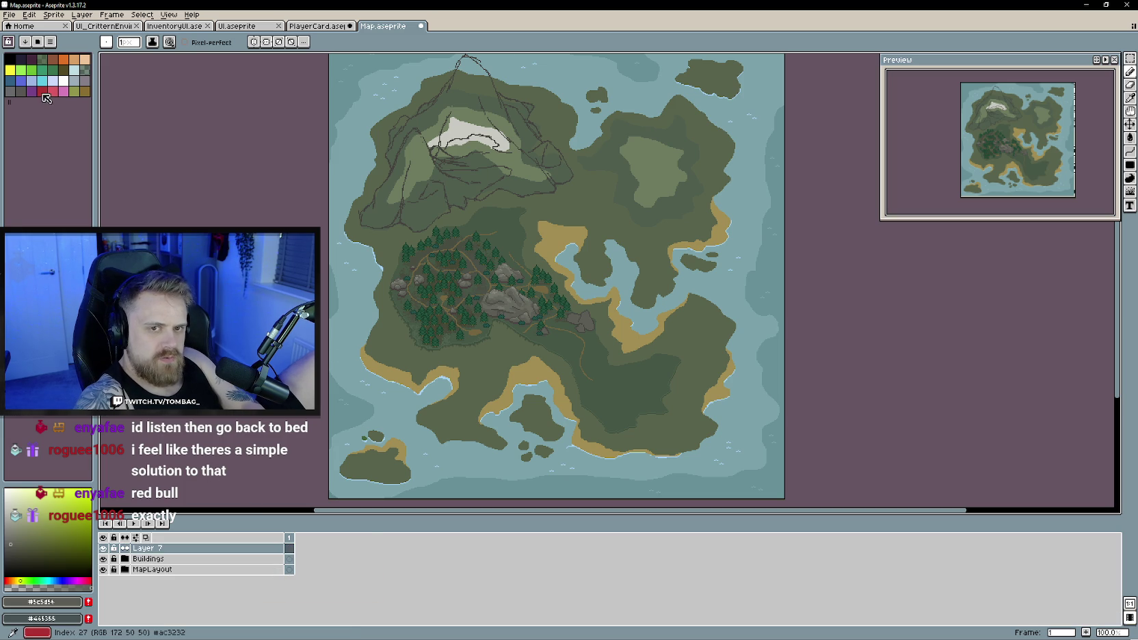
{"action": "left_click", "coordinate": [42, 91]}
{"action": "scroll", "coordinate": [592, 405], "scroll_direction": "up", "scroll_amount": 1}
Outline the grassy southeast plateau in red pencil strokes at 300% zoom
{"action": "scroll", "coordinate": [539, 358], "scroll_direction": "up", "scroll_amount": 1}
{"action": "scroll", "coordinate": [495, 315], "scroll_direction": "up", "scroll_amount": 1}
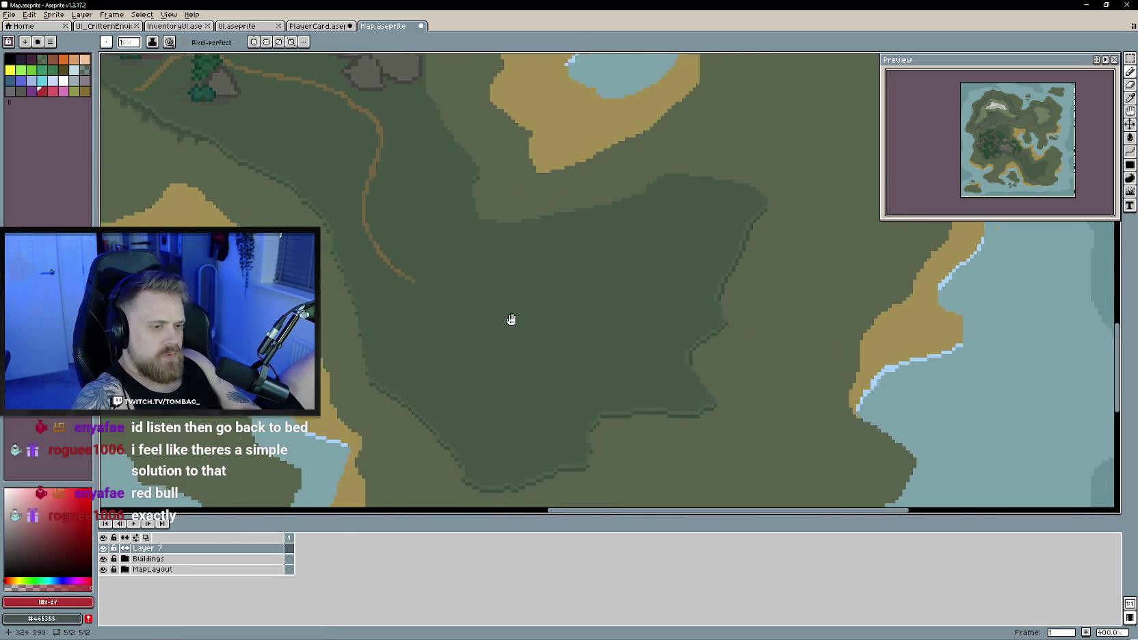
{"action": "scroll", "coordinate": [605, 317], "scroll_direction": "down", "scroll_amount": 1}
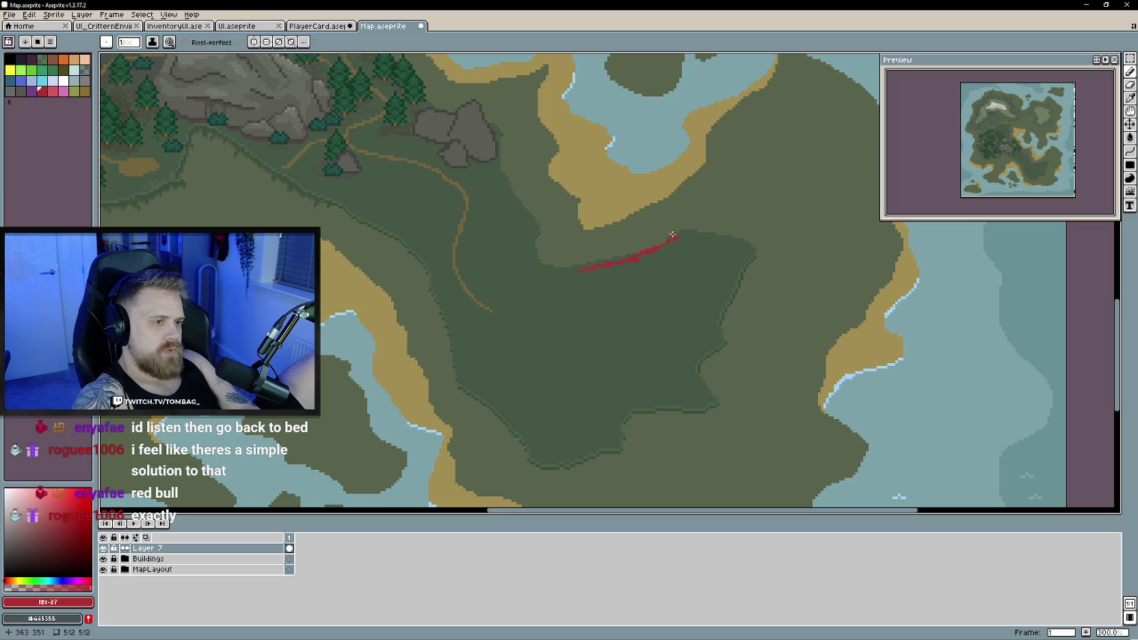
{"action": "mouse_move", "coordinate": [681, 220]}
{"action": "left_mouse_down"}
{"action": "mouse_move", "coordinate": [551, 260]}
{"action": "mouse_move", "coordinate": [585, 268]}
{"action": "left_mouse_up"}
{"action": "mouse_move", "coordinate": [680, 220]}
{"action": "left_mouse_down"}
{"action": "mouse_move", "coordinate": [743, 244]}
{"action": "mouse_move", "coordinate": [706, 339]}
{"action": "left_mouse_up"}
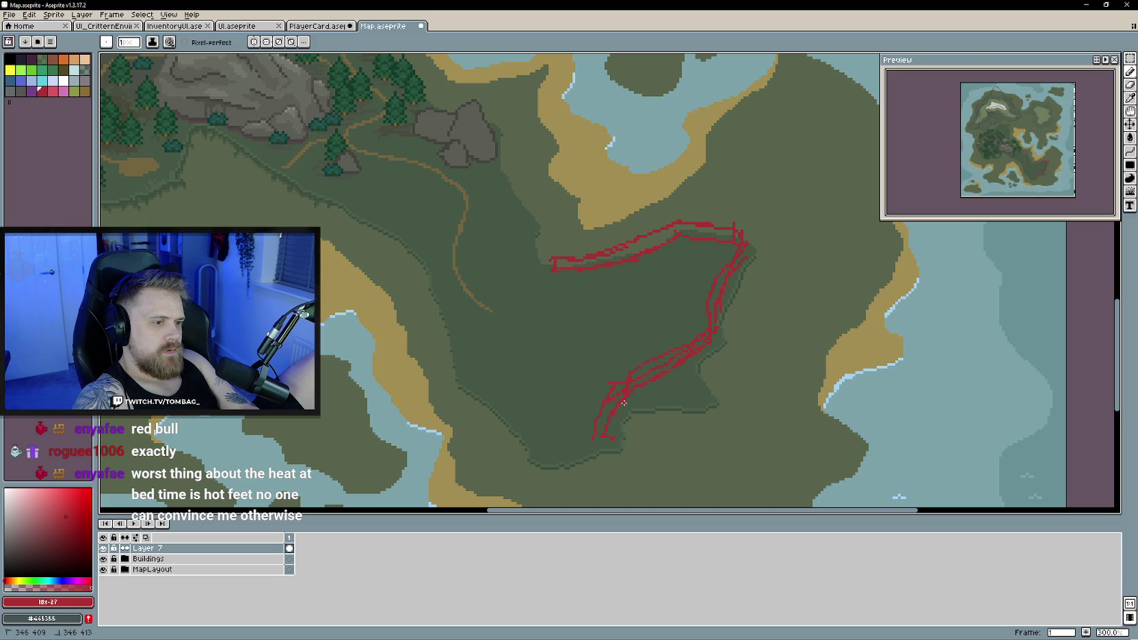
{"action": "left_click_drag", "start_coordinate": [600, 439], "coordinate": [540, 430]}
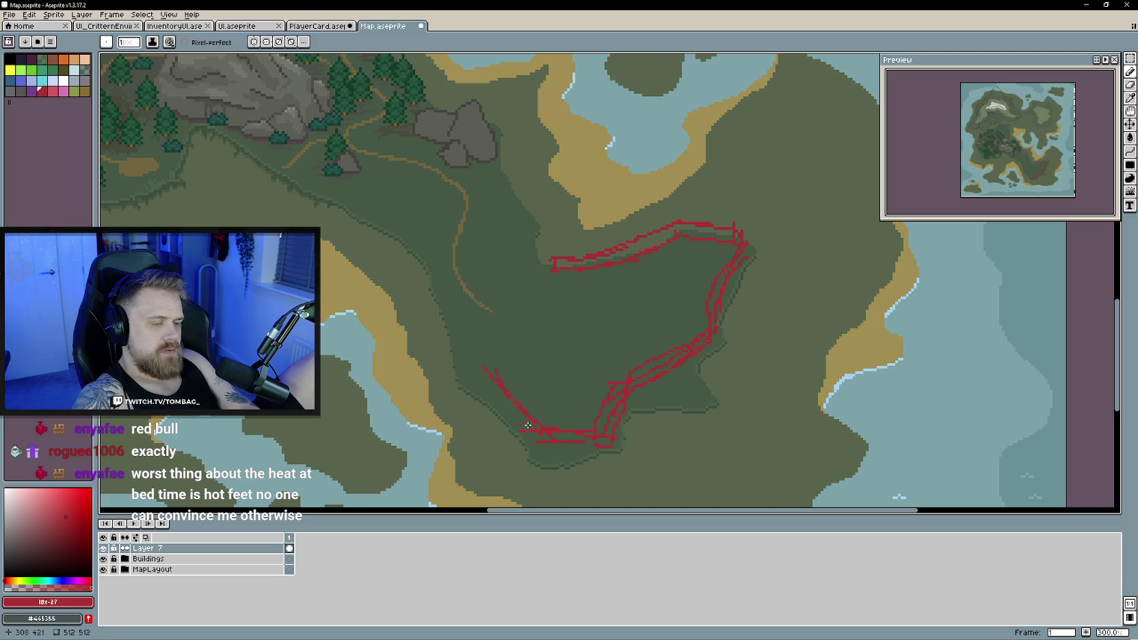
{"action": "left_click_drag", "start_coordinate": [469, 369], "coordinate": [472, 334]}
{"action": "mouse_move", "coordinate": [501, 294]}
{"action": "left_mouse_down"}
{"action": "mouse_move", "coordinate": [535, 277]}
{"action": "mouse_move", "coordinate": [497, 282]}
{"action": "mouse_move", "coordinate": [509, 289]}
{"action": "mouse_move", "coordinate": [466, 313]}
{"action": "mouse_move", "coordinate": [532, 436]}
{"action": "left_mouse_up"}
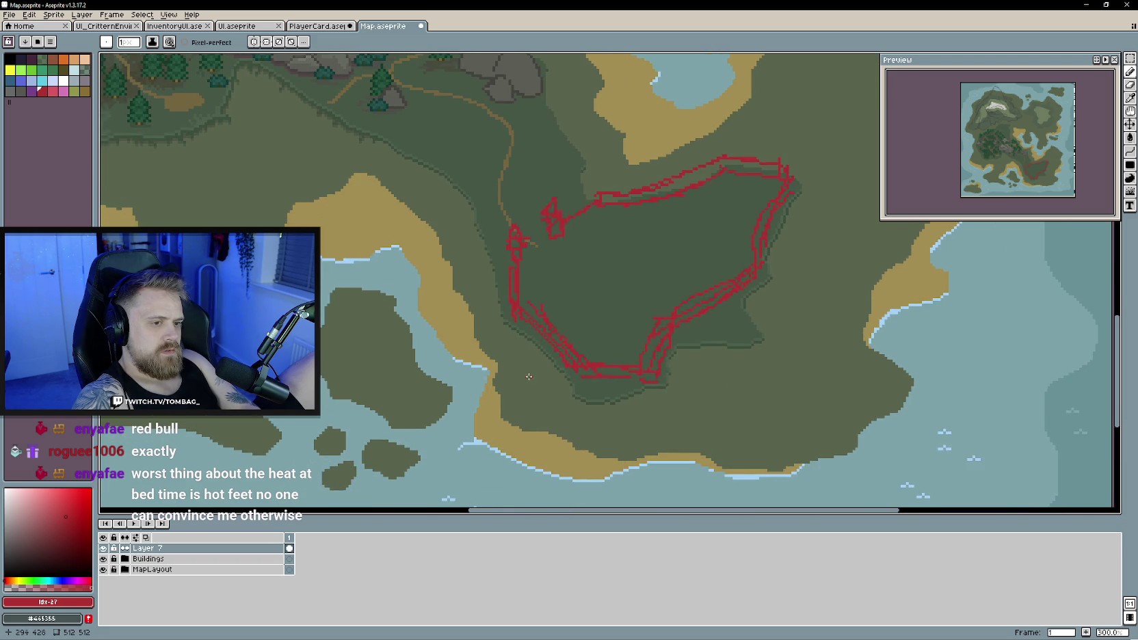
Extend the red outline with a path trailing down to the southern shore
{"action": "scroll", "coordinate": [548, 372], "scroll_direction": "down", "scroll_amount": 2}
{"action": "scroll", "coordinate": [541, 342], "scroll_direction": "up", "scroll_amount": 2}
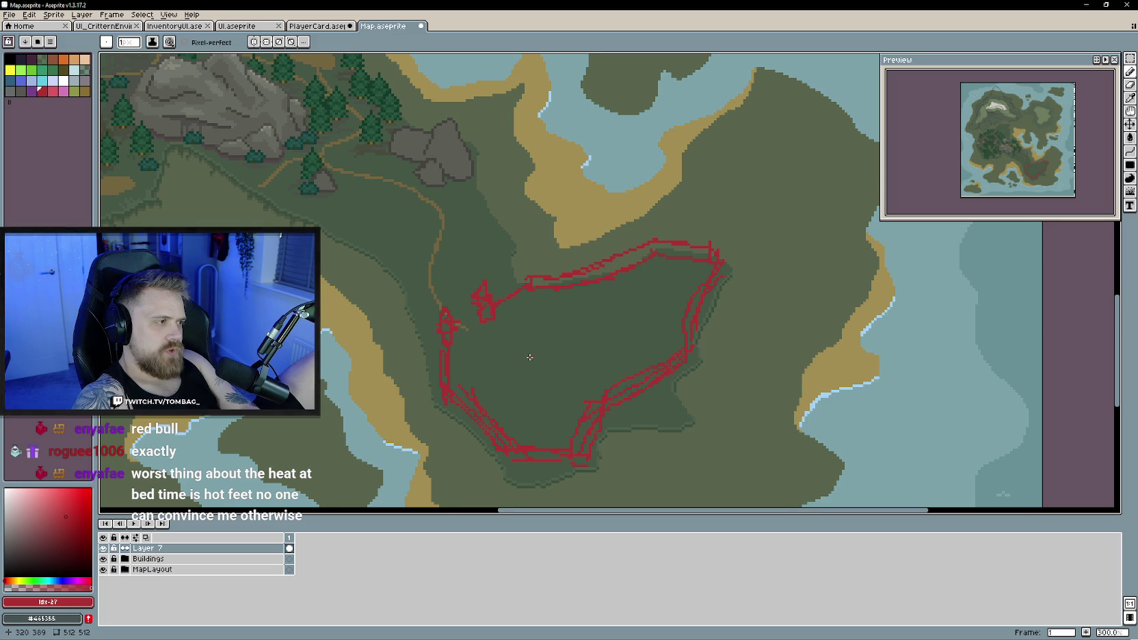
{"action": "scroll", "coordinate": [530, 357], "scroll_direction": "left", "scroll_amount": 1}
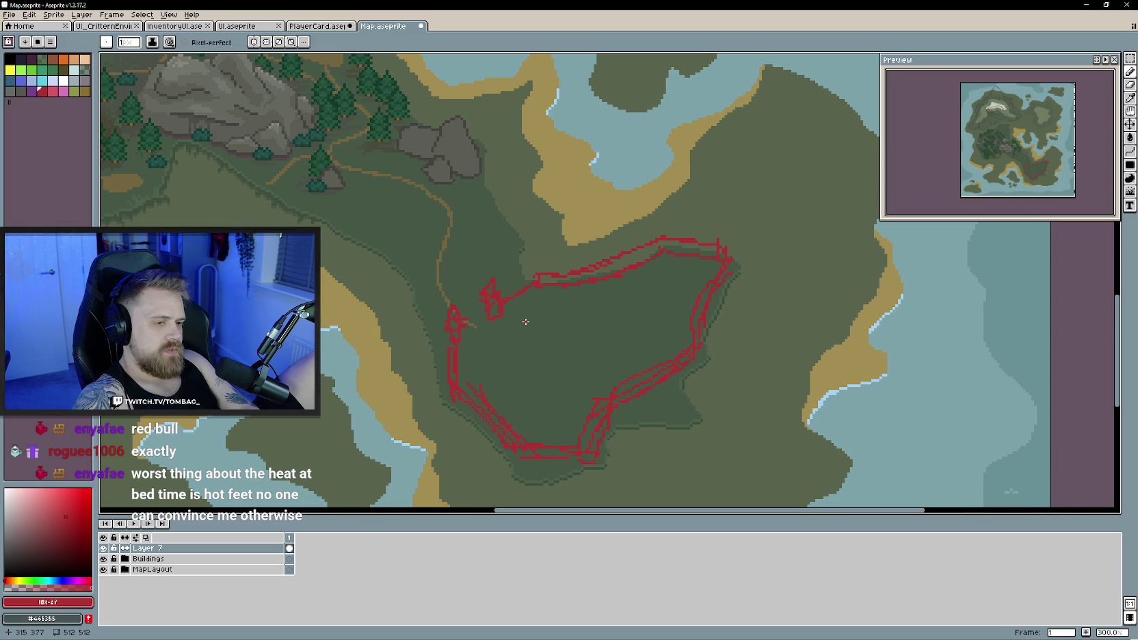
{"action": "scroll", "coordinate": [537, 318], "scroll_direction": "down", "scroll_amount": 3}
{"action": "scroll", "coordinate": [548, 335], "scroll_direction": "down", "scroll_amount": 2}
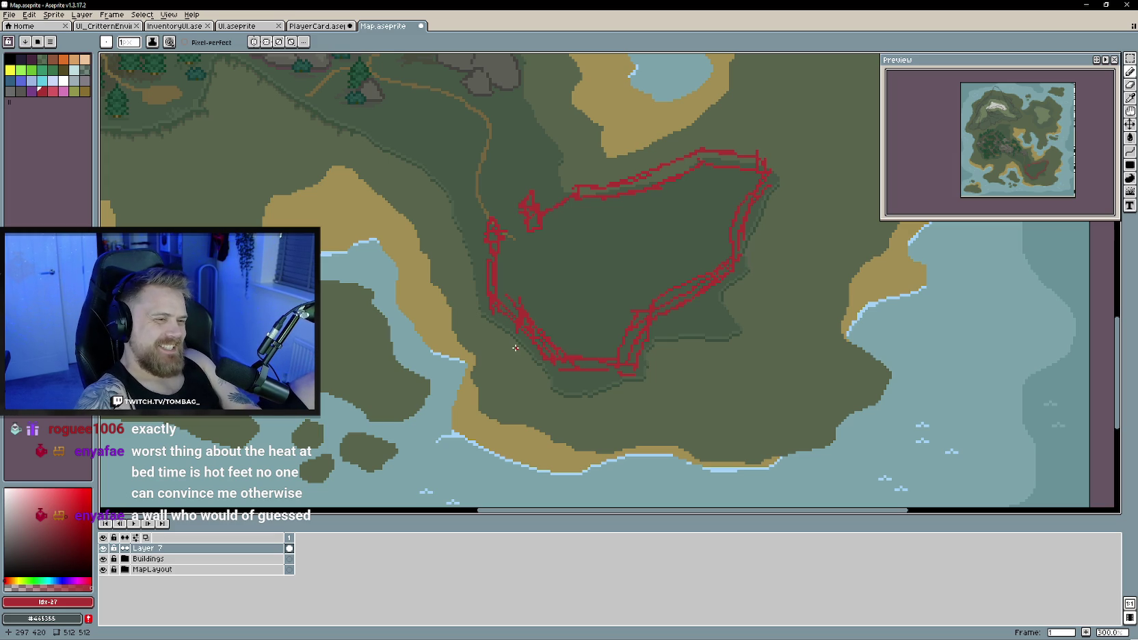
{"action": "mouse_move", "coordinate": [517, 342]}
{"action": "left_mouse_down"}
{"action": "mouse_move", "coordinate": [494, 354]}
{"action": "mouse_move", "coordinate": [483, 422]}
{"action": "mouse_move", "coordinate": [509, 428]}
{"action": "mouse_move", "coordinate": [525, 383]}
{"action": "mouse_move", "coordinate": [457, 395]}
{"action": "mouse_move", "coordinate": [487, 411]}
{"action": "mouse_move", "coordinate": [519, 383]}
{"action": "mouse_move", "coordinate": [478, 410]}
{"action": "left_mouse_up"}
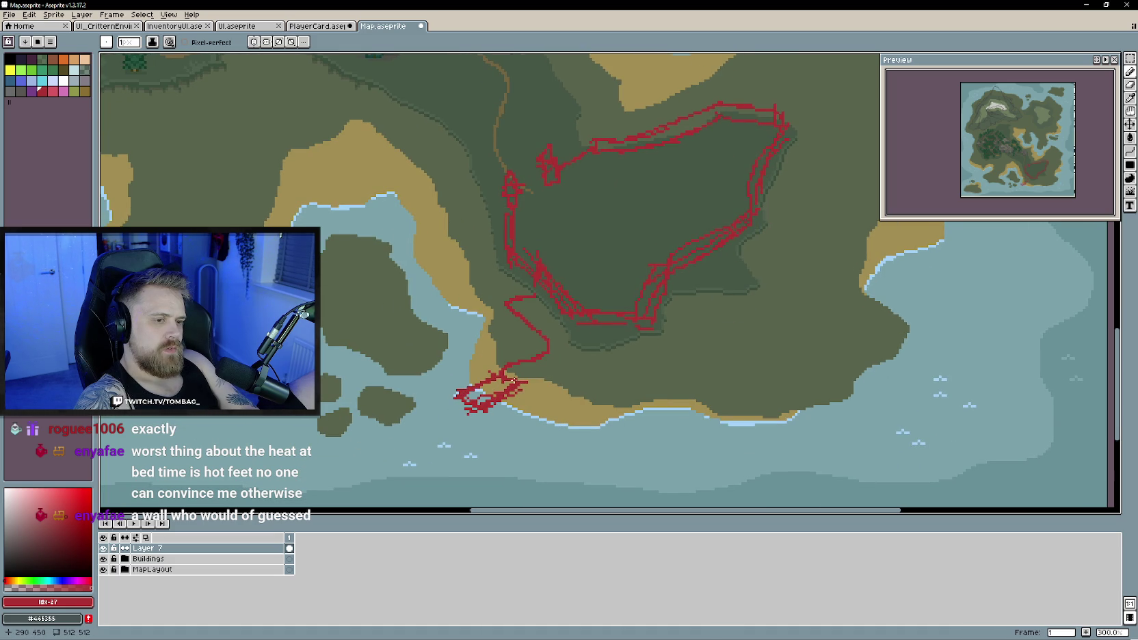
{"action": "scroll", "coordinate": [548, 360], "scroll_direction": "down", "scroll_amount": 1}
{"action": "scroll", "coordinate": [548, 360], "scroll_direction": "down", "scroll_amount": 1}
{"action": "scroll", "coordinate": [548, 361], "scroll_direction": "up", "scroll_amount": 1}
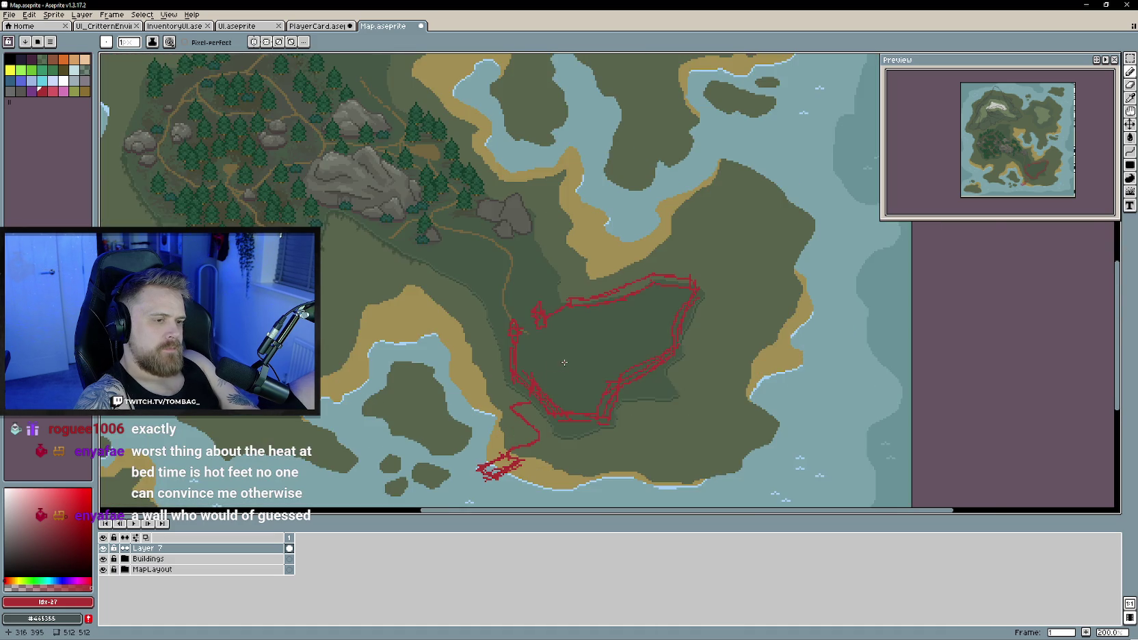
{"action": "scroll", "coordinate": [520, 366], "scroll_direction": "up", "scroll_amount": 1}
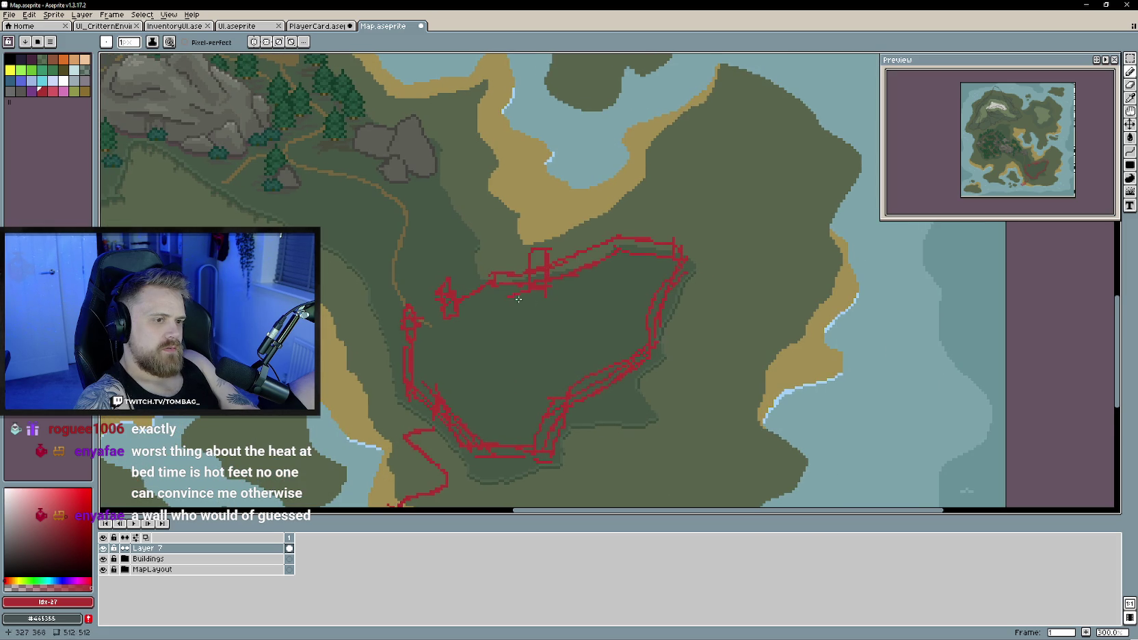
Draw red building shapes and dividing lines inside the enclosure, then zoom out to 200% toward the forest
{"action": "left_click_drag", "start_coordinate": [566, 296], "coordinate": [576, 294]}
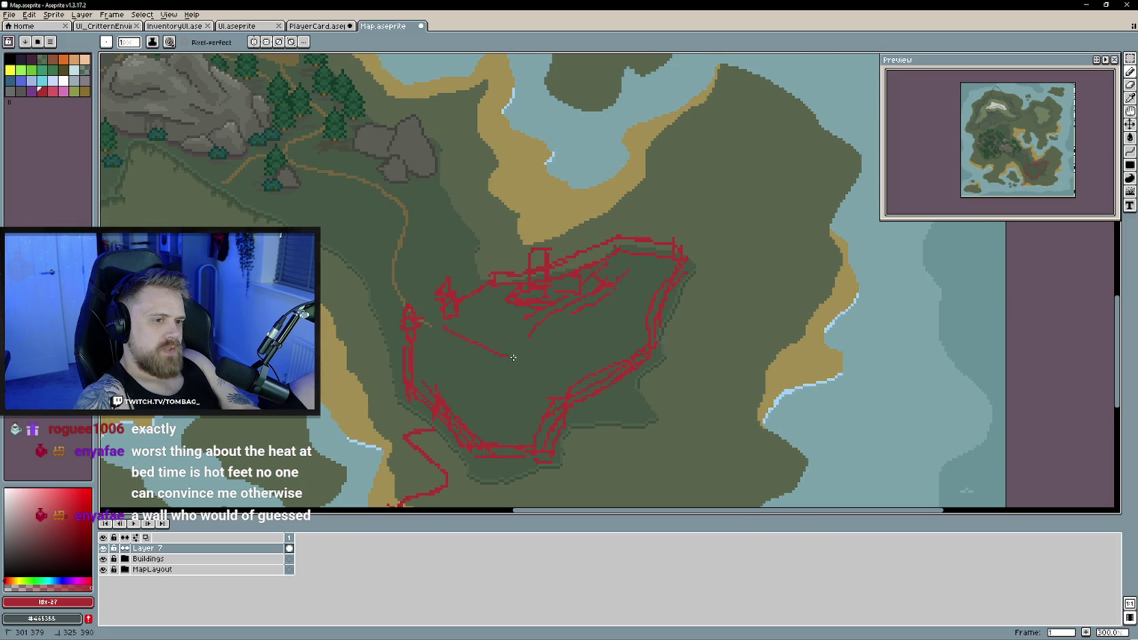
{"action": "left_click_drag", "start_coordinate": [603, 289], "coordinate": [489, 343]}
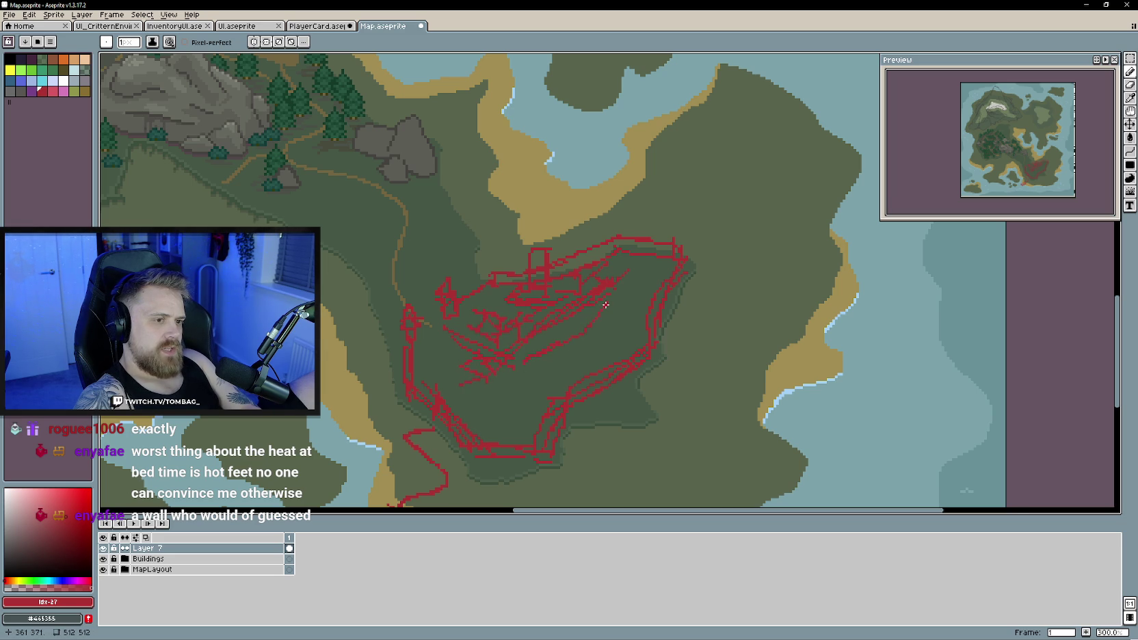
{"action": "scroll", "coordinate": [605, 305], "scroll_direction": "down", "scroll_amount": 1}
{"action": "left_click_drag", "start_coordinate": [593, 348], "coordinate": [561, 379]}
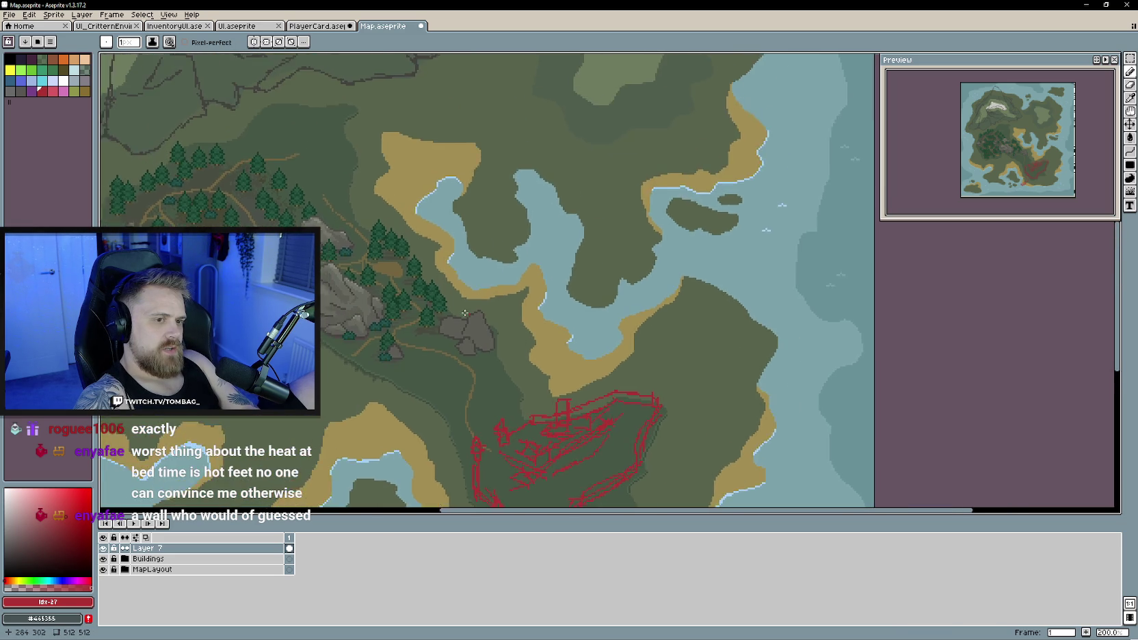
{"action": "scroll", "coordinate": [475, 317], "scroll_direction": "up", "scroll_amount": 2}
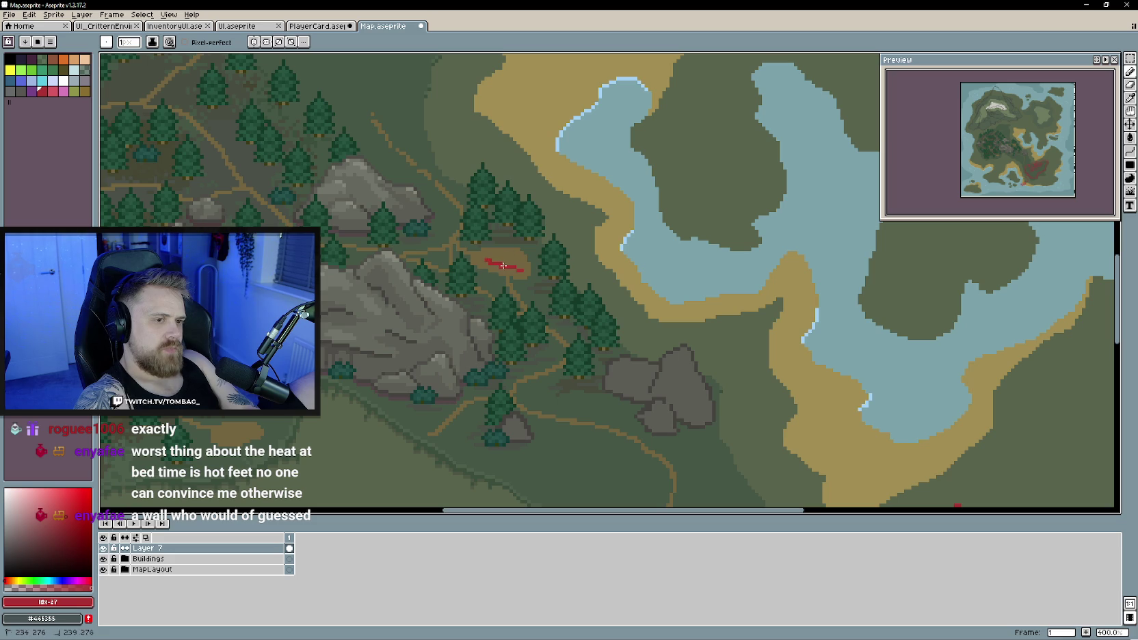
{"action": "mouse_move", "coordinate": [492, 251]}
{"action": "left_mouse_down"}
{"action": "mouse_move", "coordinate": [514, 261]}
{"action": "mouse_move", "coordinate": [498, 247]}
{"action": "mouse_move", "coordinate": [520, 256]}
{"action": "mouse_move", "coordinate": [736, 240]}
{"action": "left_mouse_up"}
{"action": "left_click_drag", "start_coordinate": [478, 400], "coordinate": [503, 380]}
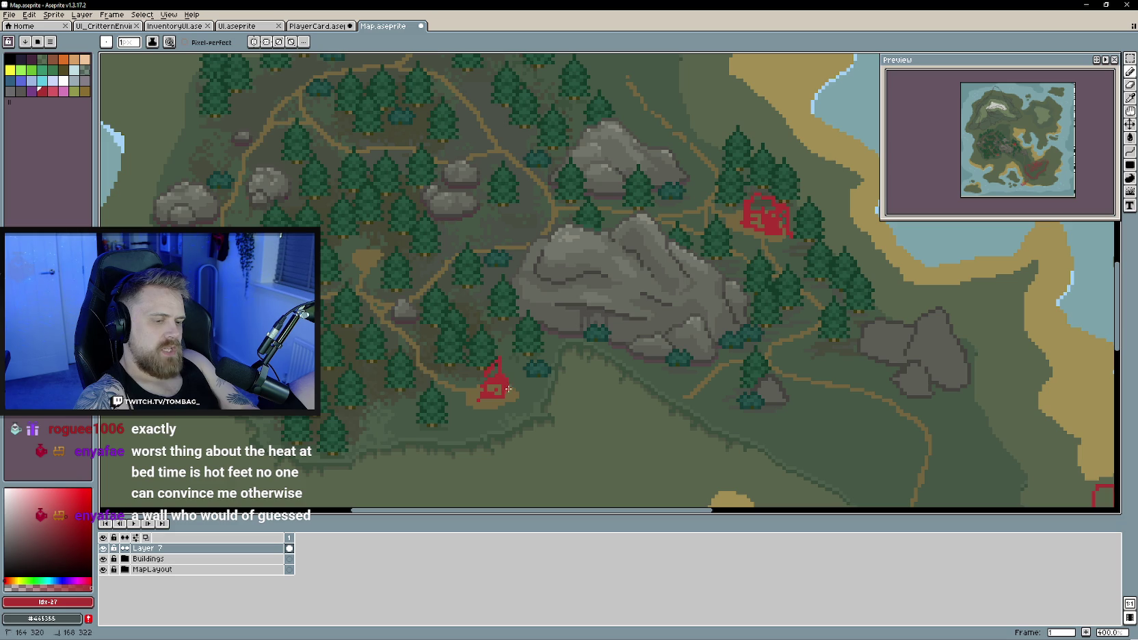
{"action": "left_click_drag", "start_coordinate": [487, 395], "coordinate": [569, 428]}
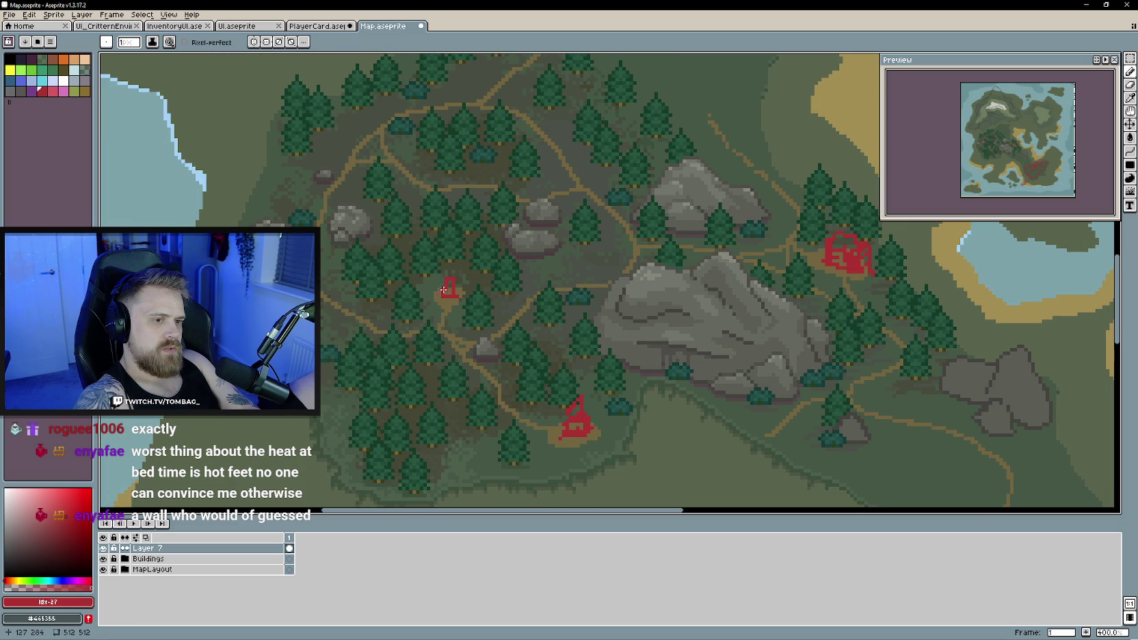
{"action": "scroll", "coordinate": [442, 296], "scroll_direction": "down", "scroll_amount": 2}
{"action": "scroll", "coordinate": [479, 314], "scroll_direction": "down", "scroll_amount": 2}
{"action": "scroll", "coordinate": [534, 328], "scroll_direction": "up", "scroll_amount": 2}
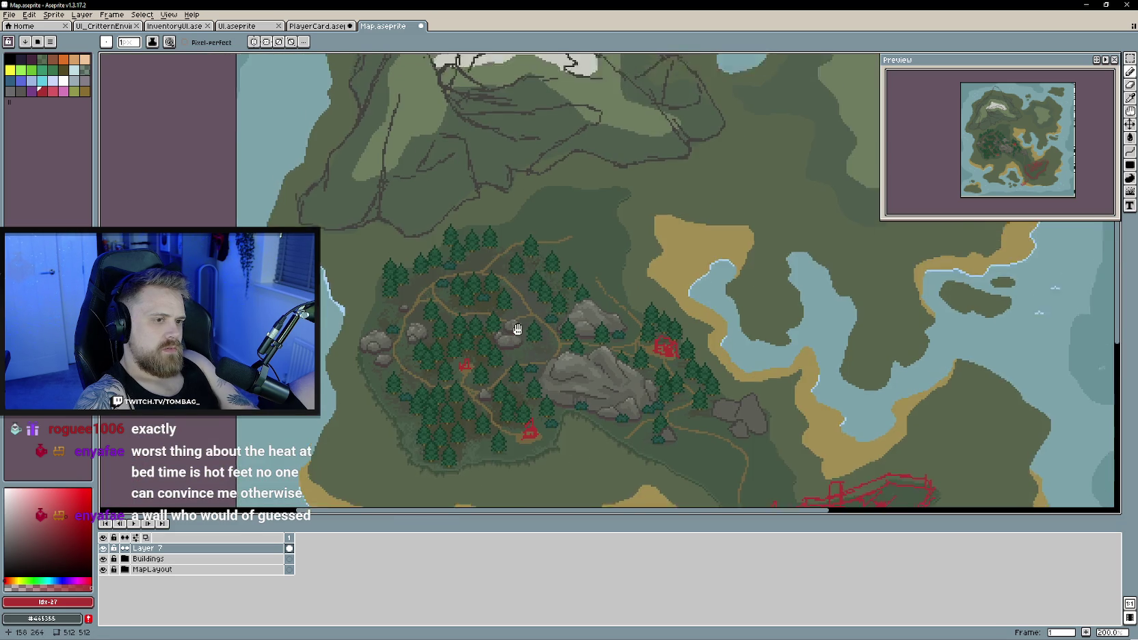
{"action": "mouse_move", "coordinate": [551, 341]}
{"action": "left_mouse_down"}
{"action": "mouse_move", "coordinate": [483, 406]}
{"action": "mouse_move", "coordinate": [531, 488]}
{"action": "left_mouse_up"}
{"action": "left_click_drag", "start_coordinate": [481, 232], "coordinate": [506, 252]}
{"action": "left_click_drag", "start_coordinate": [474, 258], "coordinate": [497, 243]}
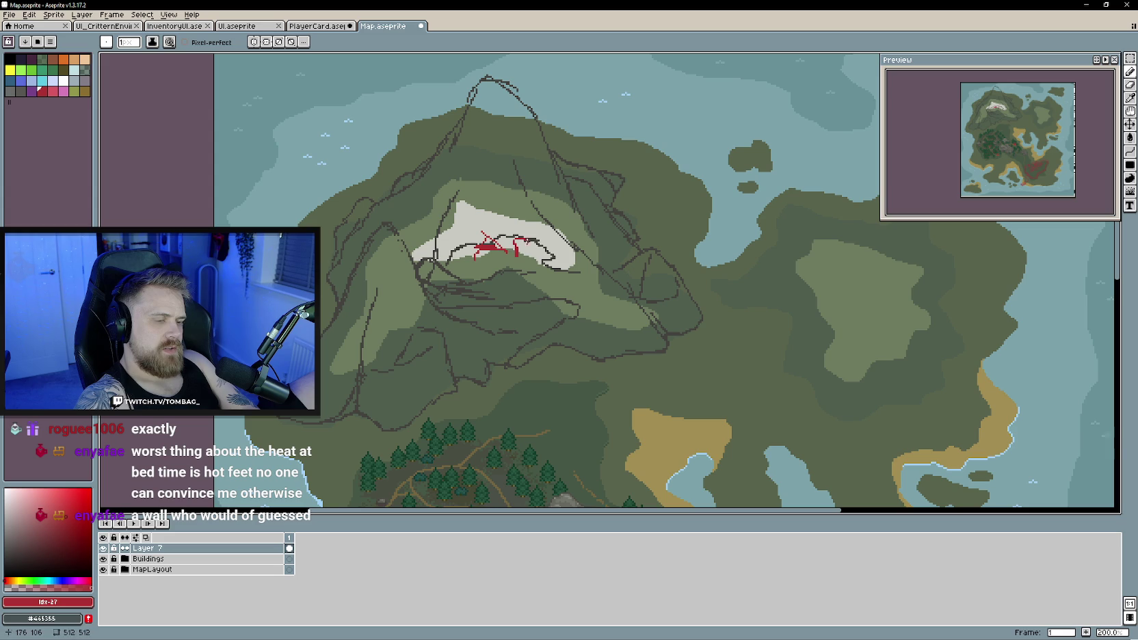
{"action": "left_click_drag", "start_coordinate": [504, 250], "coordinate": [478, 253]}
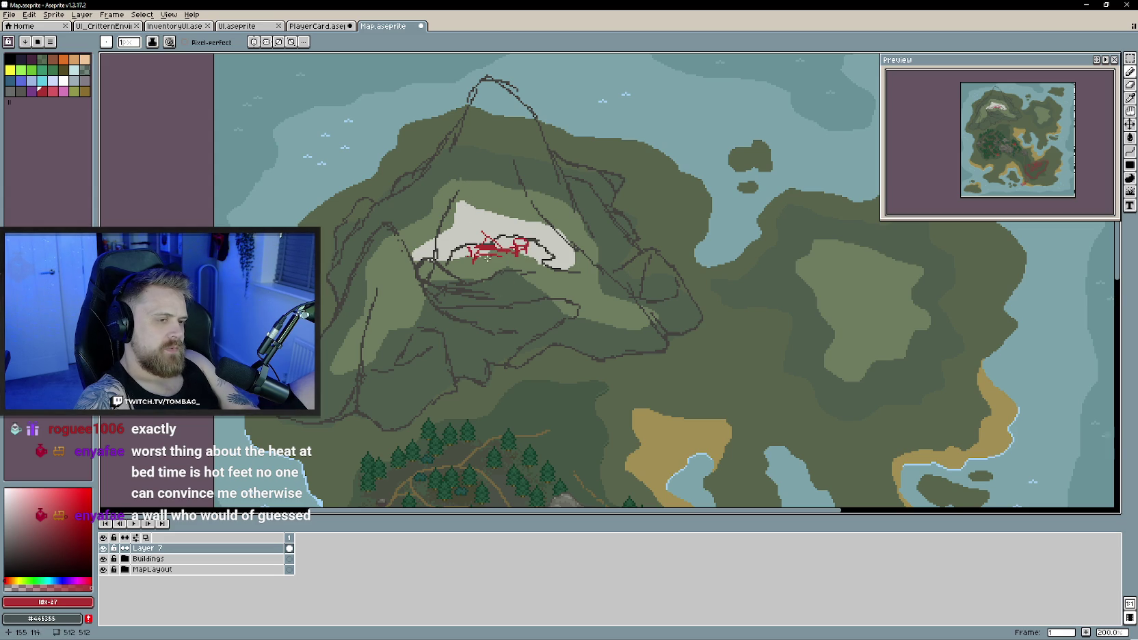
{"action": "left_click_drag", "start_coordinate": [473, 266], "coordinate": [558, 277]}
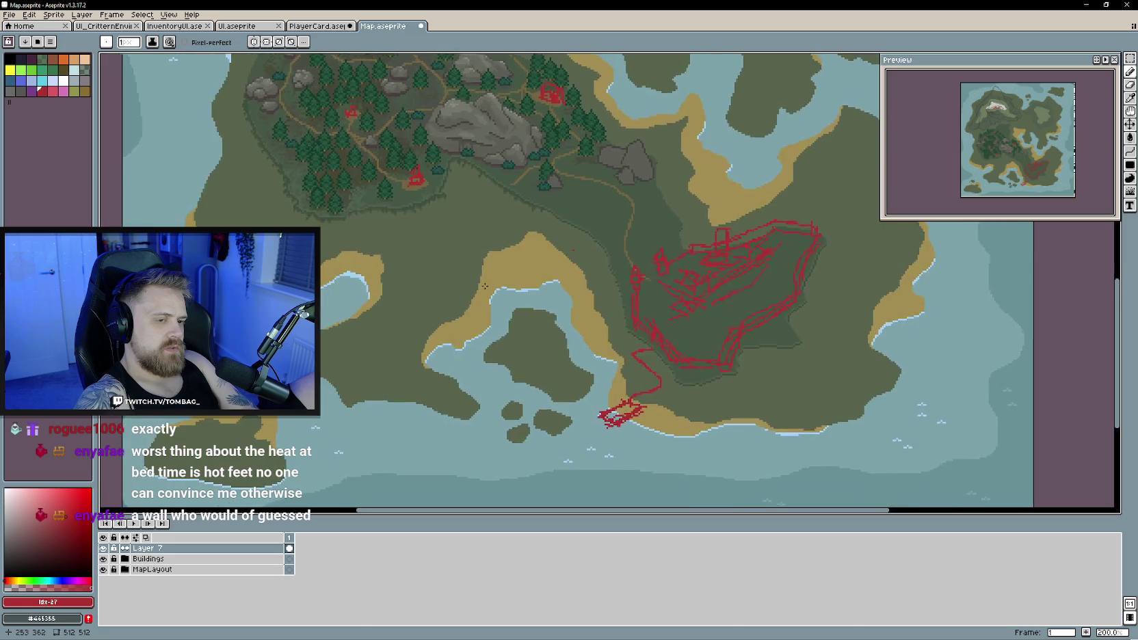
{"action": "left_click_drag", "start_coordinate": [477, 276], "coordinate": [513, 341]}
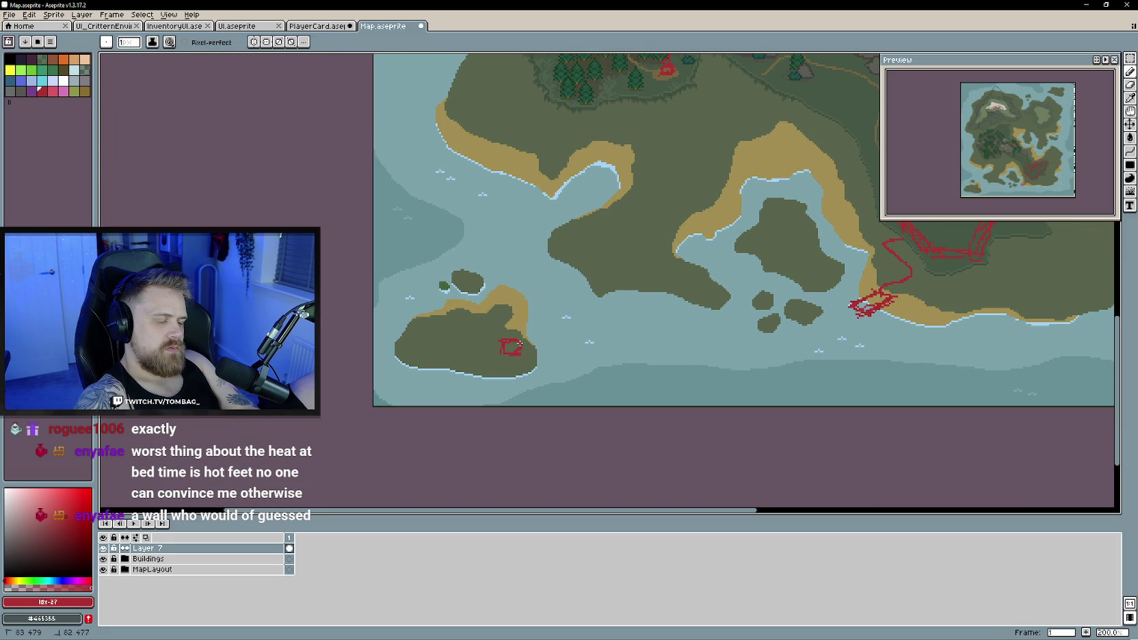
Zoom and pan across the whole island map to review the red Layer 7 sketches
{"action": "scroll", "coordinate": [517, 335], "scroll_direction": "down", "scroll_amount": 1}
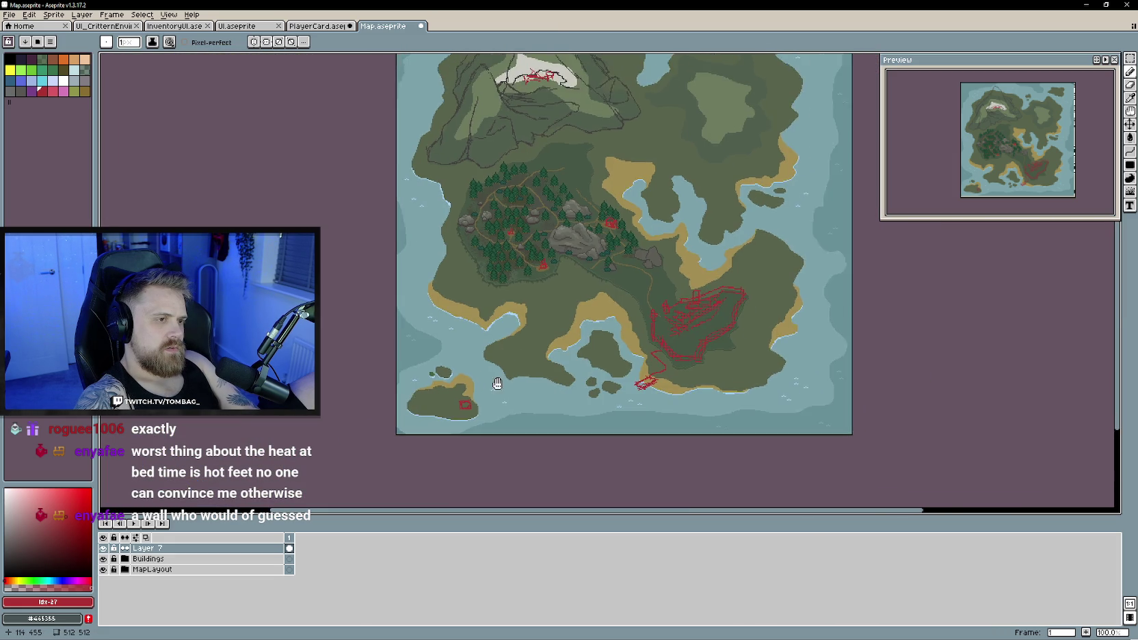
{"action": "scroll", "coordinate": [521, 358], "scroll_direction": "up", "scroll_amount": 1}
{"action": "scroll", "coordinate": [521, 359], "scroll_direction": "down", "scroll_amount": 3}
{"action": "scroll", "coordinate": [528, 297], "scroll_direction": "right", "scroll_amount": 3}
{"action": "scroll", "coordinate": [534, 363], "scroll_direction": "up", "scroll_amount": 3}
{"action": "scroll", "coordinate": [542, 339], "scroll_direction": "up", "scroll_amount": 1}
{"action": "scroll", "coordinate": [539, 321], "scroll_direction": "up", "scroll_amount": 3}
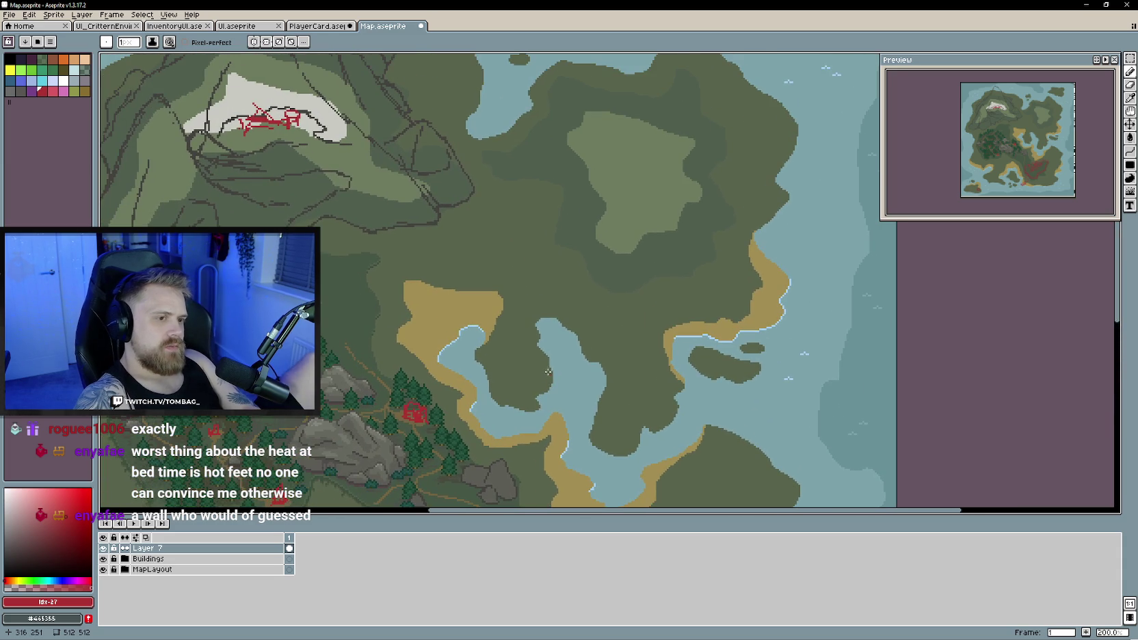
{"action": "scroll", "coordinate": [537, 310], "scroll_direction": "left", "scroll_amount": 1}
{"action": "scroll", "coordinate": [546, 330], "scroll_direction": "up", "scroll_amount": 2}
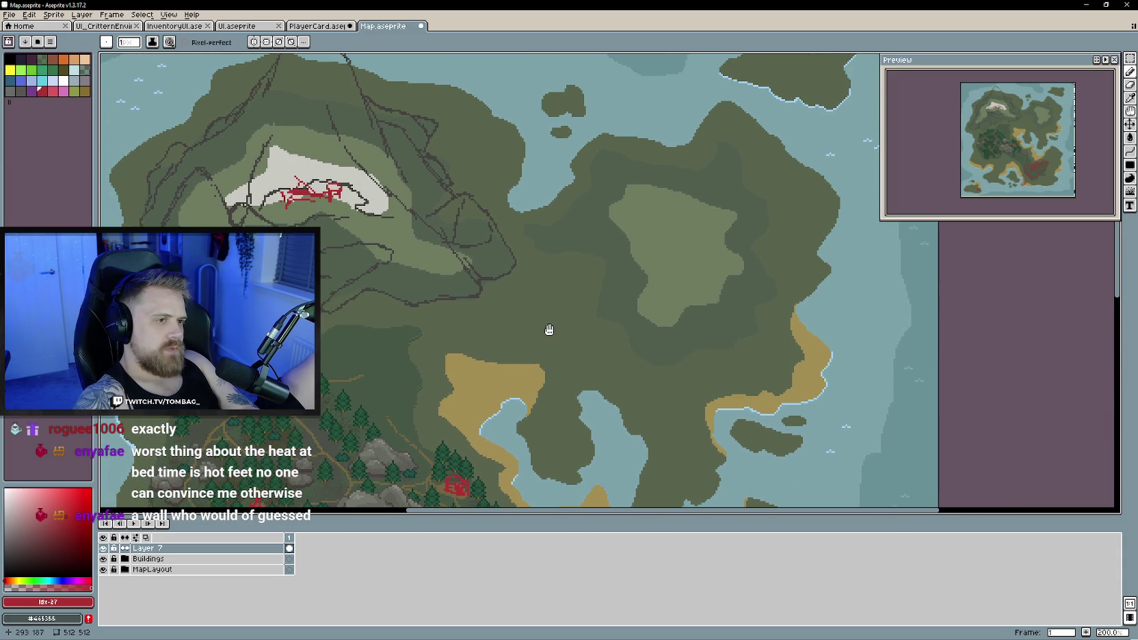
{"action": "scroll", "coordinate": [657, 263], "scroll_direction": "up", "scroll_amount": 1}
{"action": "scroll", "coordinate": [677, 275], "scroll_direction": "right", "scroll_amount": 1}
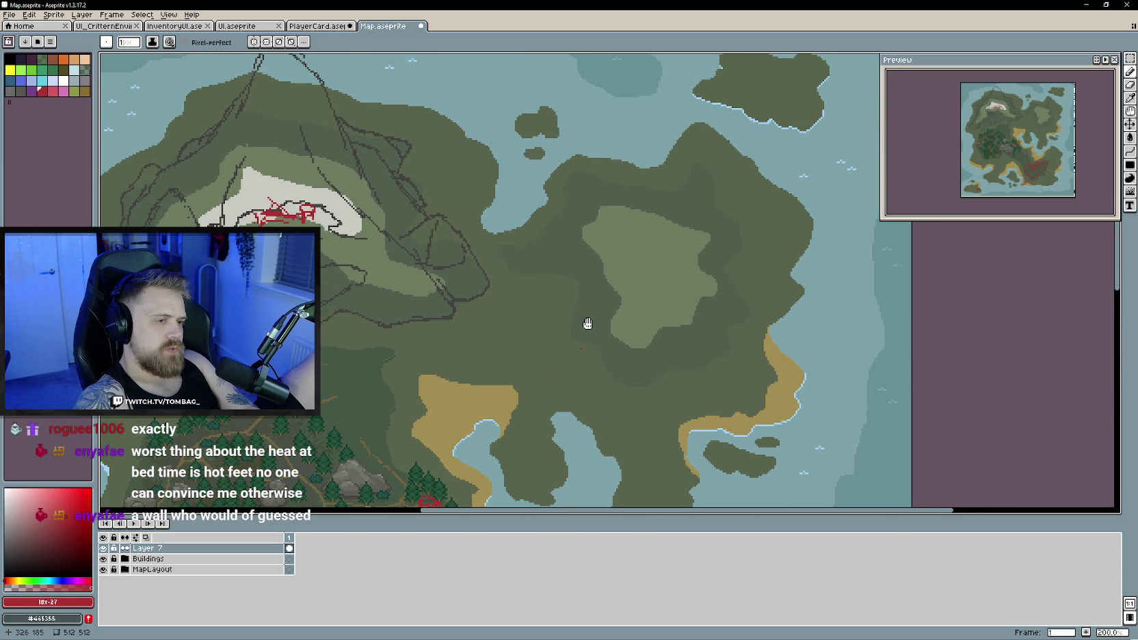
{"action": "scroll", "coordinate": [582, 346], "scroll_direction": "down", "scroll_amount": 2}
{"action": "scroll", "coordinate": [590, 320], "scroll_direction": "down", "scroll_amount": 1}
{"action": "scroll", "coordinate": [578, 366], "scroll_direction": "up", "scroll_amount": 3}
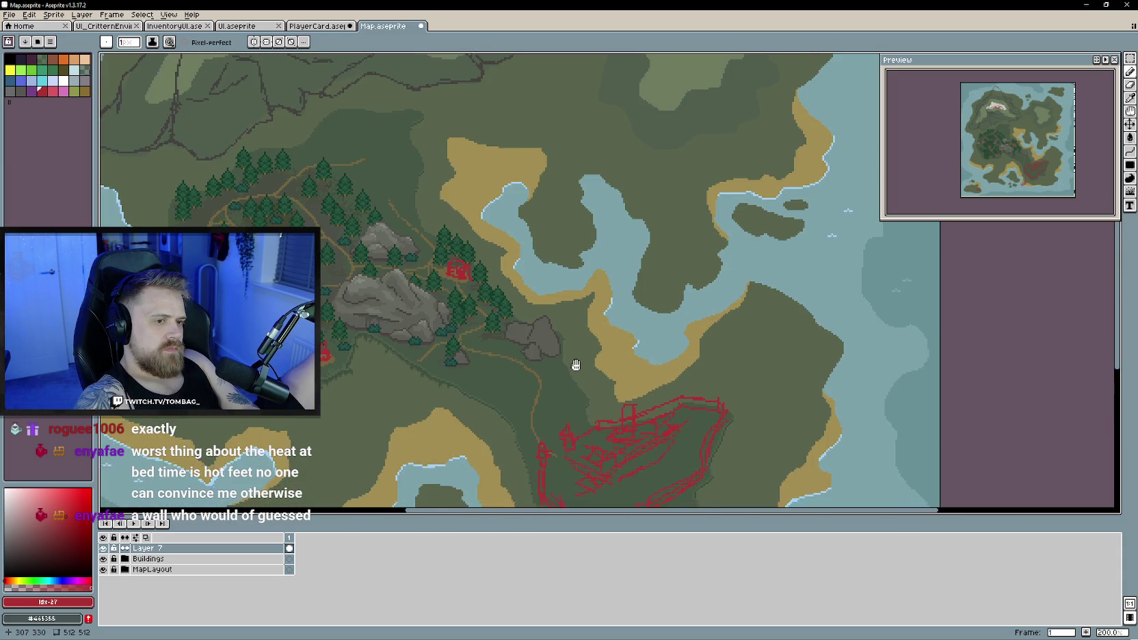
{"action": "scroll", "coordinate": [575, 372], "scroll_direction": "down", "scroll_amount": 1}
{"action": "scroll", "coordinate": [580, 336], "scroll_direction": "down", "scroll_amount": 1}
{"action": "scroll", "coordinate": [582, 317], "scroll_direction": "up", "scroll_amount": 1}
{"action": "scroll", "coordinate": [564, 347], "scroll_direction": "left", "scroll_amount": 1}
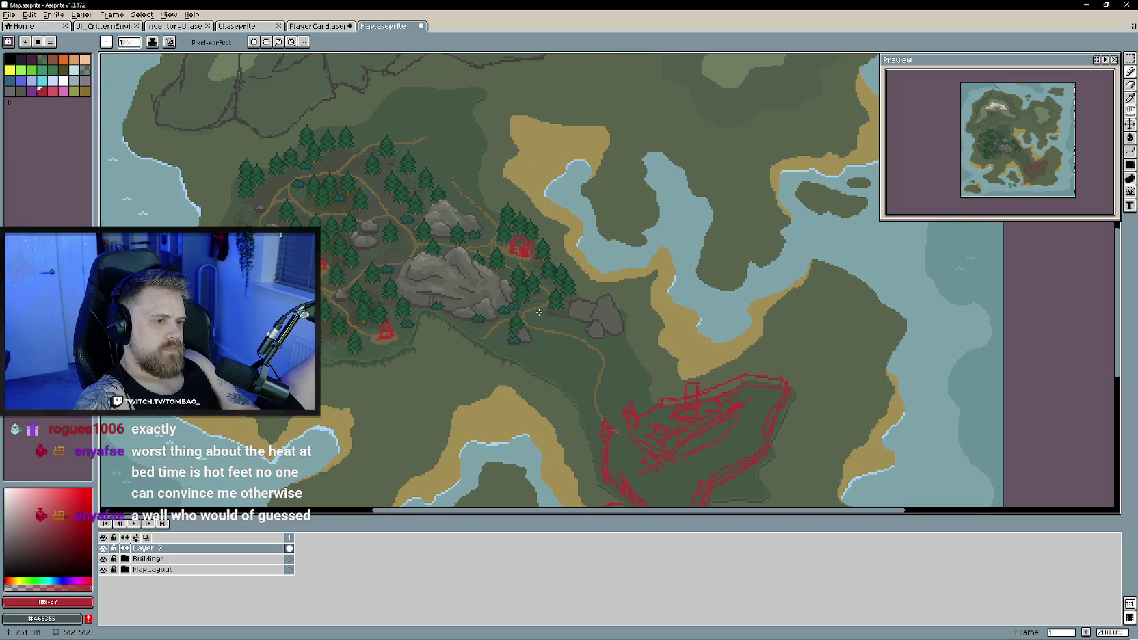
{"action": "scroll", "coordinate": [539, 313], "scroll_direction": "down", "scroll_amount": 3}
{"action": "scroll", "coordinate": [528, 327], "scroll_direction": "right", "scroll_amount": 2}
{"action": "scroll", "coordinate": [527, 322], "scroll_direction": "left", "scroll_amount": 1}
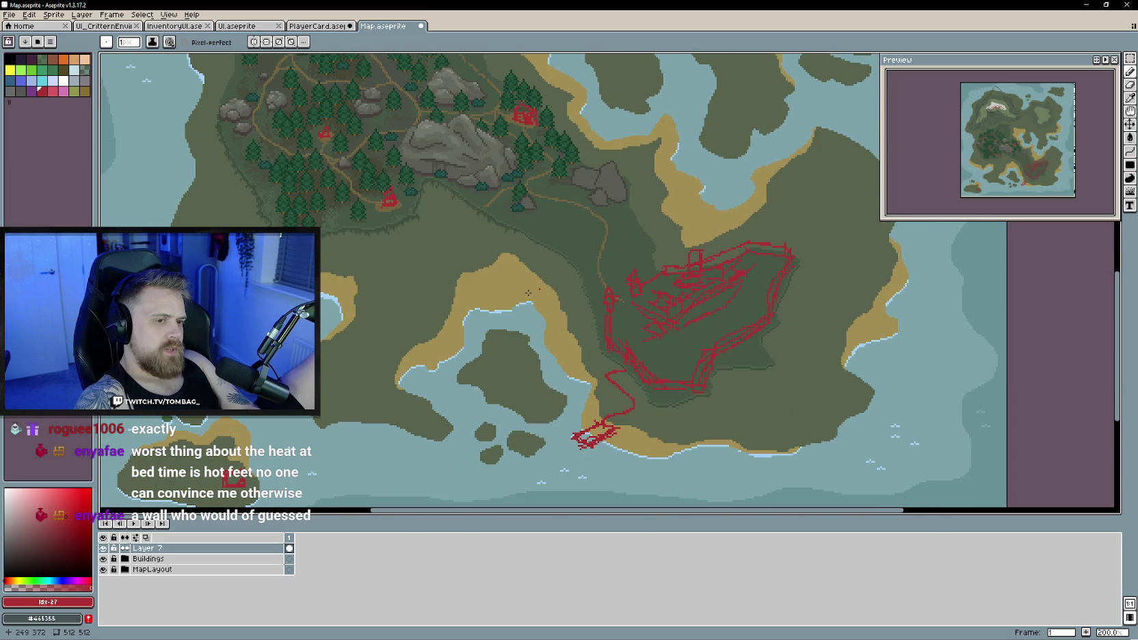
{"action": "scroll", "coordinate": [489, 299], "scroll_direction": "left", "scroll_amount": 1}
{"action": "scroll", "coordinate": [510, 308], "scroll_direction": "right", "scroll_amount": 2}
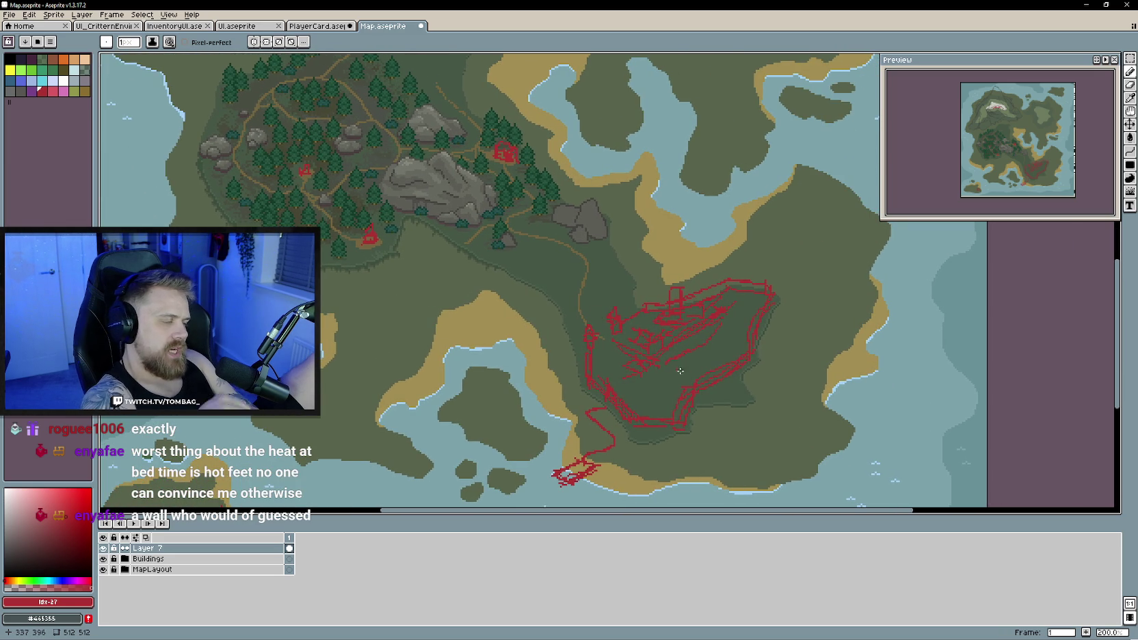
{"action": "scroll", "coordinate": [684, 369], "scroll_direction": "up", "scroll_amount": 2}
{"action": "scroll", "coordinate": [657, 356], "scroll_direction": "left", "scroll_amount": 1}
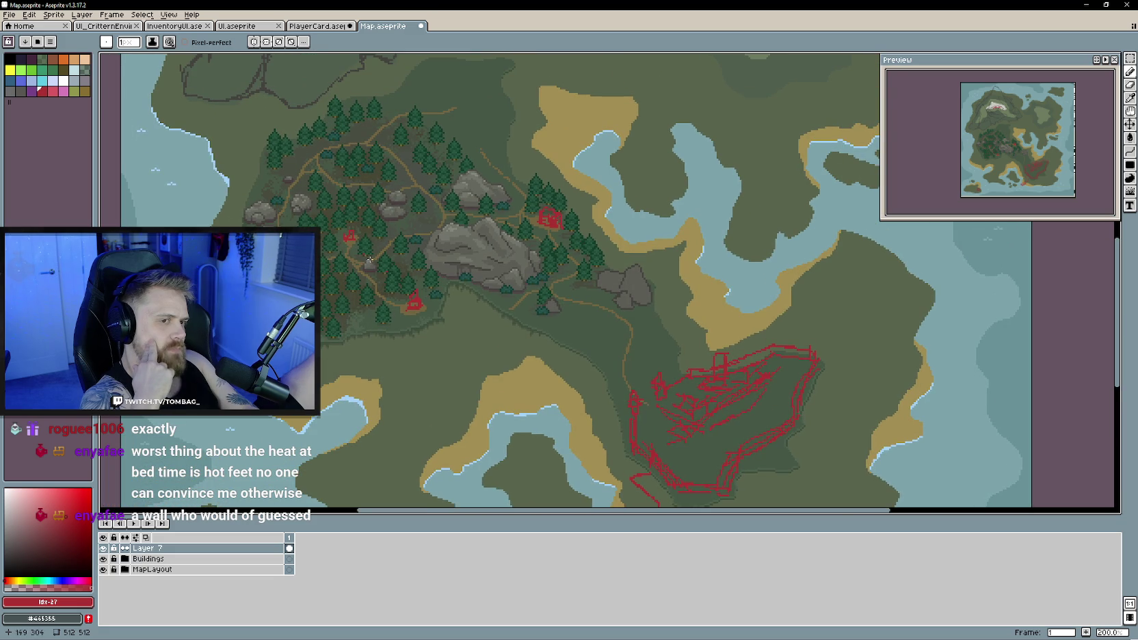
{"action": "scroll", "coordinate": [439, 300], "scroll_direction": "up", "scroll_amount": 5}
{"action": "scroll", "coordinate": [479, 355], "scroll_direction": "left", "scroll_amount": 2}
{"action": "scroll", "coordinate": [534, 299], "scroll_direction": "up", "scroll_amount": 1}
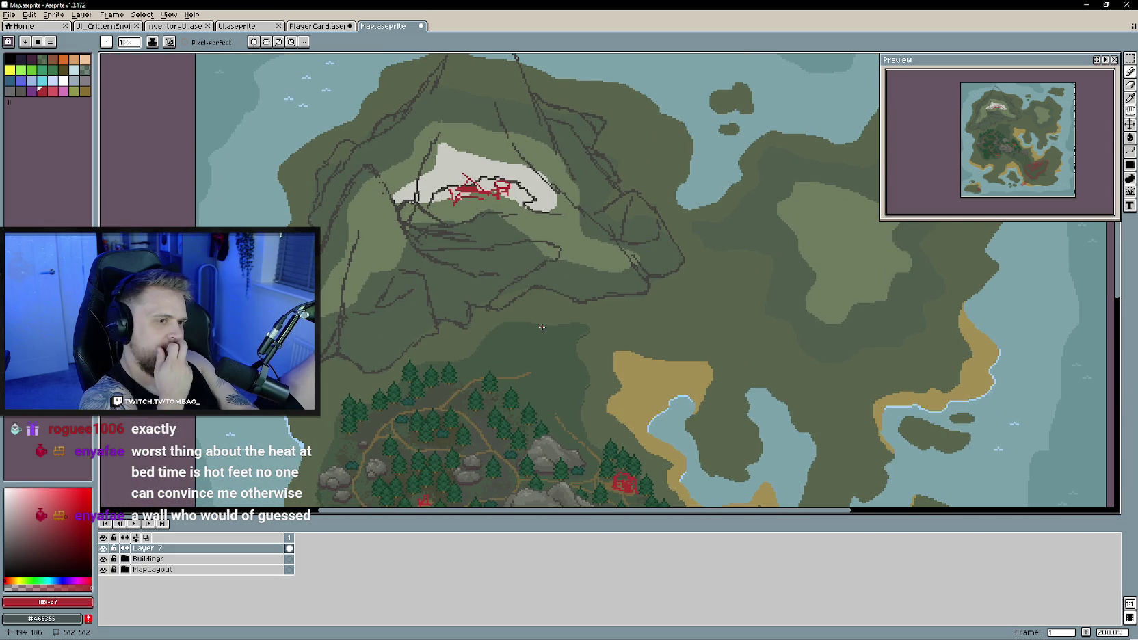
{"action": "scroll", "coordinate": [540, 308], "scroll_direction": "down", "scroll_amount": 2}
{"action": "scroll", "coordinate": [545, 321], "scroll_direction": "up", "scroll_amount": 1}
{"action": "left_click_drag", "start_coordinate": [545, 321], "coordinate": [550, 322]}
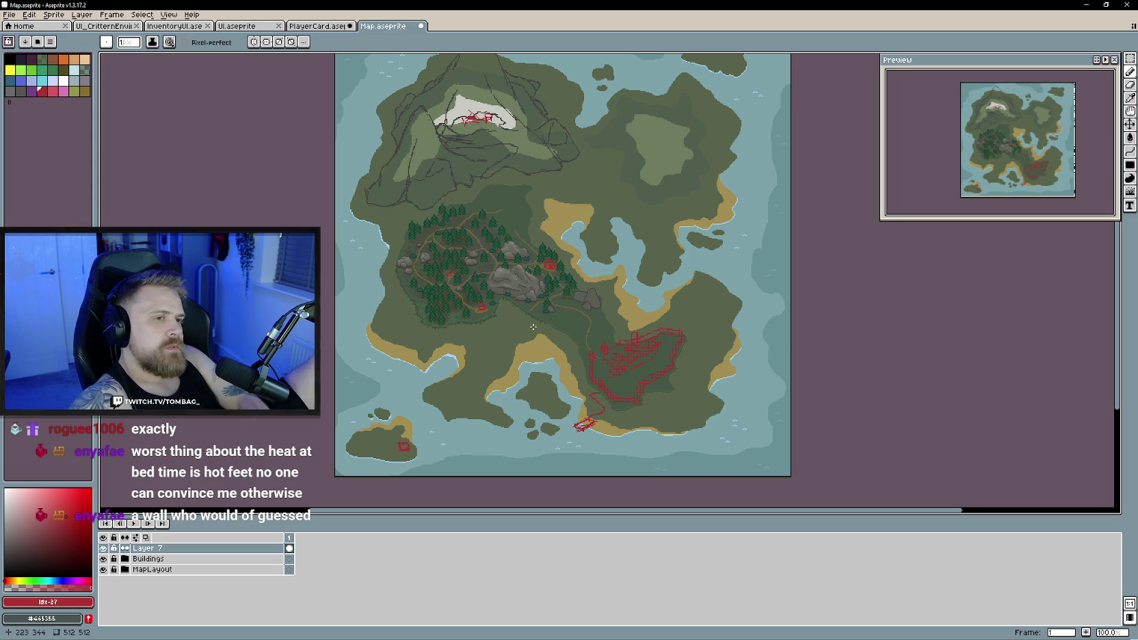
{"action": "left_click_drag", "start_coordinate": [276, 256], "coordinate": [282, 270]}
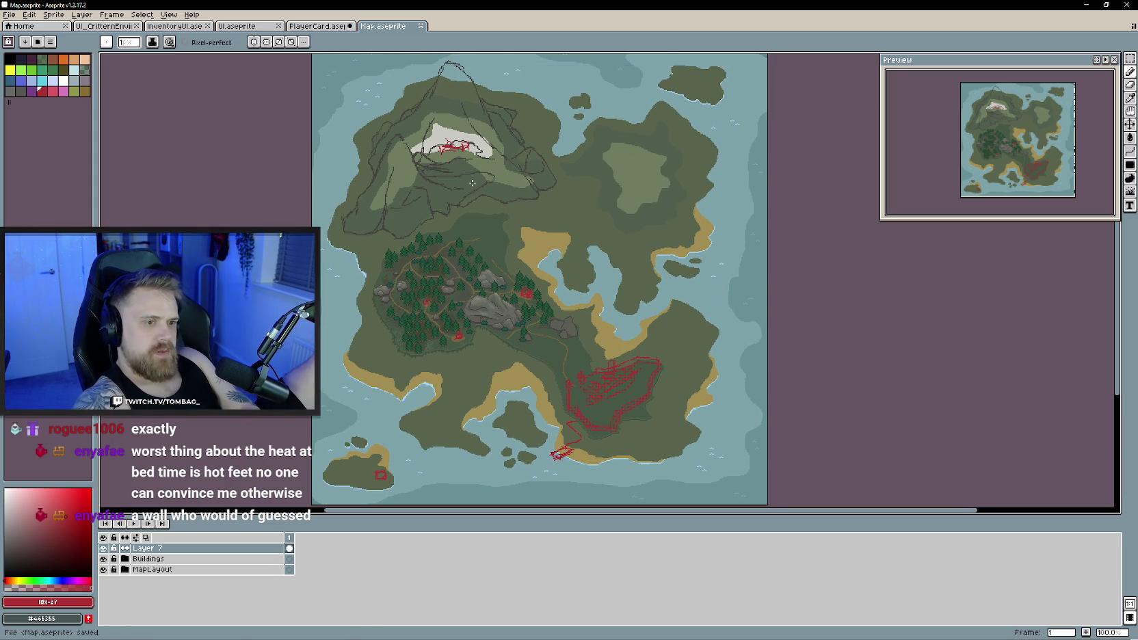
Browse the PlayerCard, UI, InventoryUI and UI_CritterEnvironment sprites, then switch to Unity
{"action": "left_click", "coordinate": [316, 26]}
{"action": "left_click", "coordinate": [238, 27]}
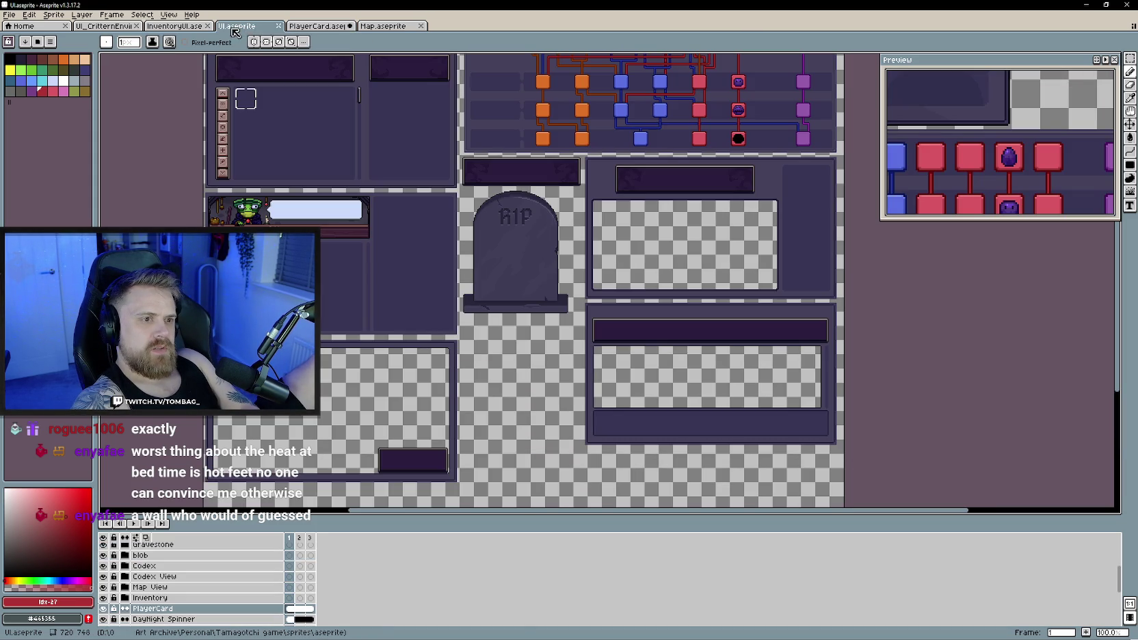
{"action": "left_click", "coordinate": [174, 25]}
{"action": "scroll", "coordinate": [416, 312], "scroll_direction": "down", "scroll_amount": 3}
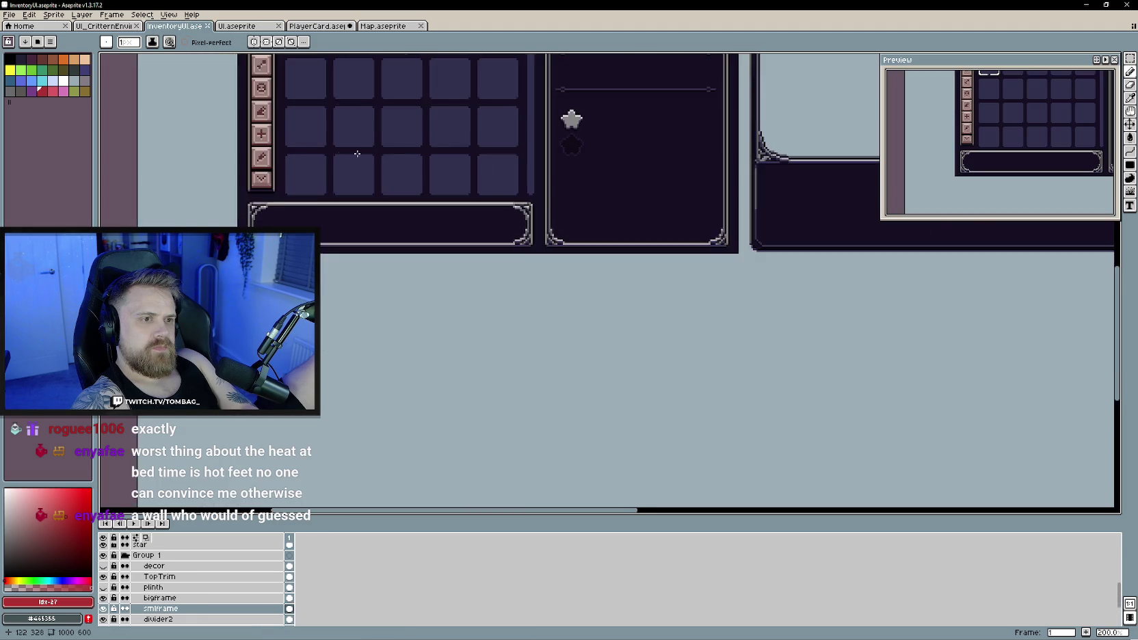
{"action": "scroll", "coordinate": [416, 313], "scroll_direction": "down", "scroll_amount": 2}
{"action": "key", "text": "ctrl+shift+Tab"}
{"action": "scroll", "coordinate": [481, 459], "scroll_direction": "down", "scroll_amount": 1}
{"action": "scroll", "coordinate": [482, 459], "scroll_direction": "down", "scroll_amount": 1}
{"action": "key", "text": "ctrl+shift+Tab"}
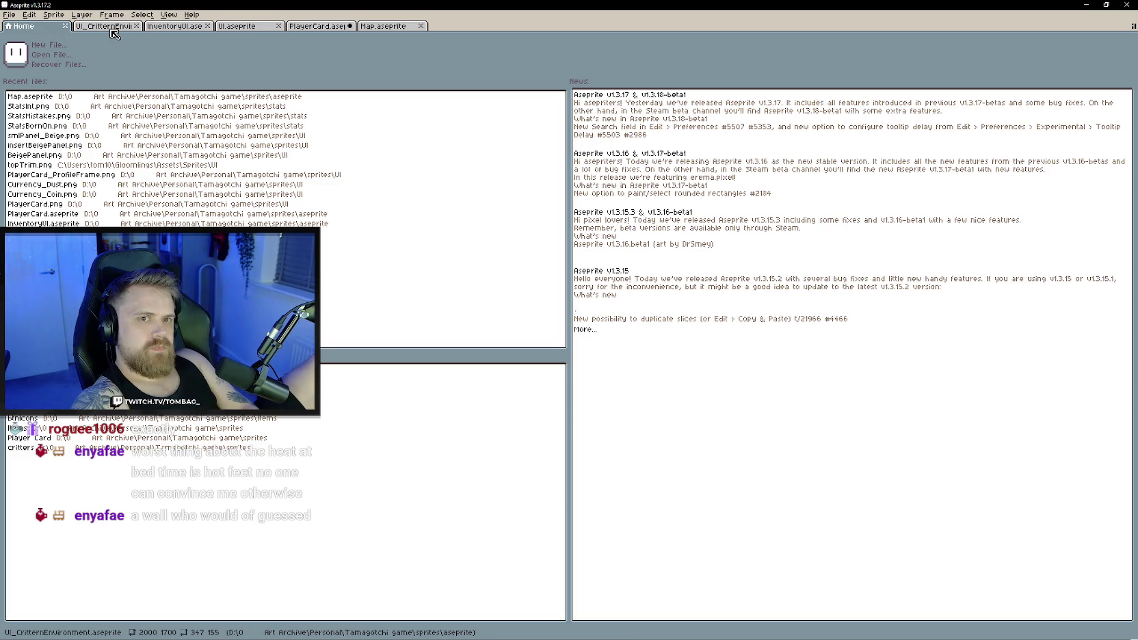
{"action": "left_click", "coordinate": [111, 29]}
{"action": "key", "text": "alt+Tab"}
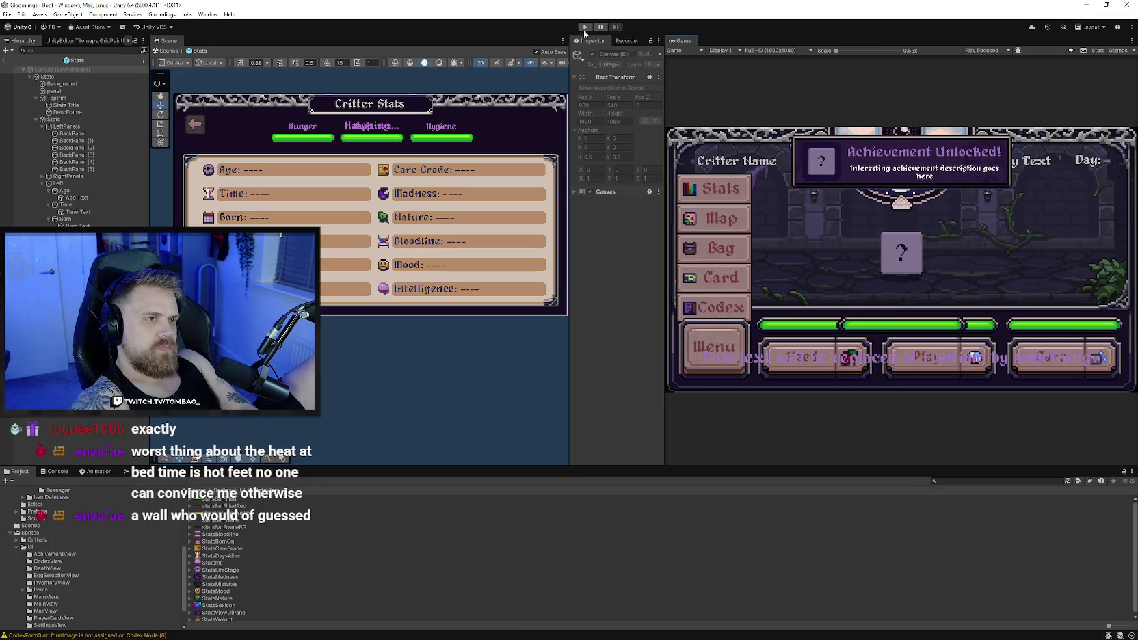
{"action": "left_click", "coordinate": [584, 28]}
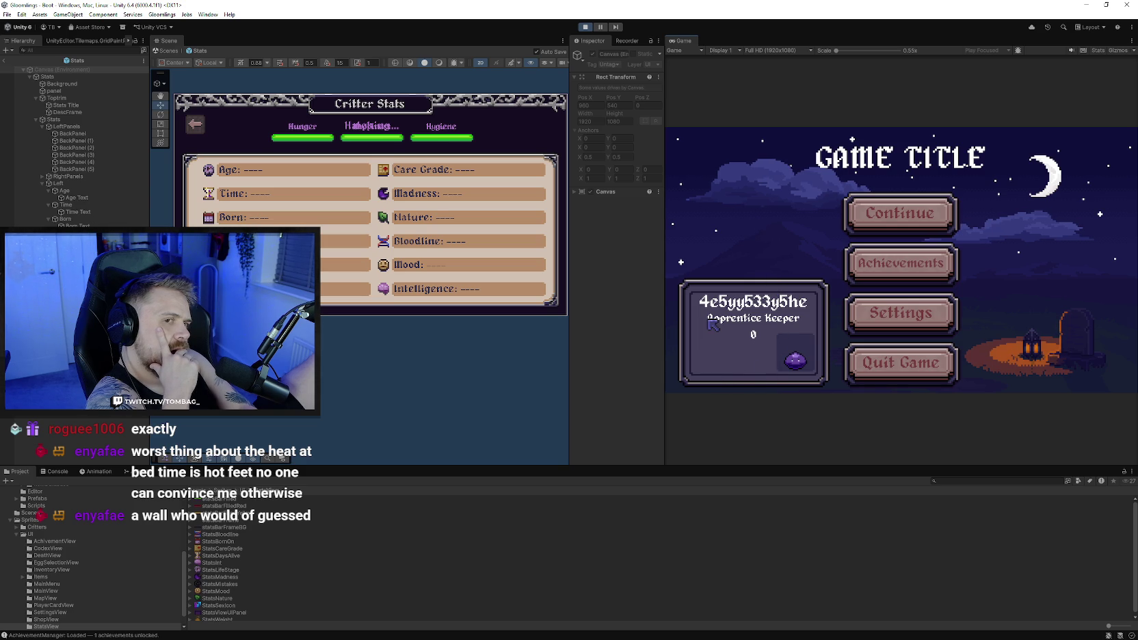
{"action": "left_click", "coordinate": [818, 260]}
{"action": "left_click_drag", "start_coordinate": [797, 226], "coordinate": [805, 111]}
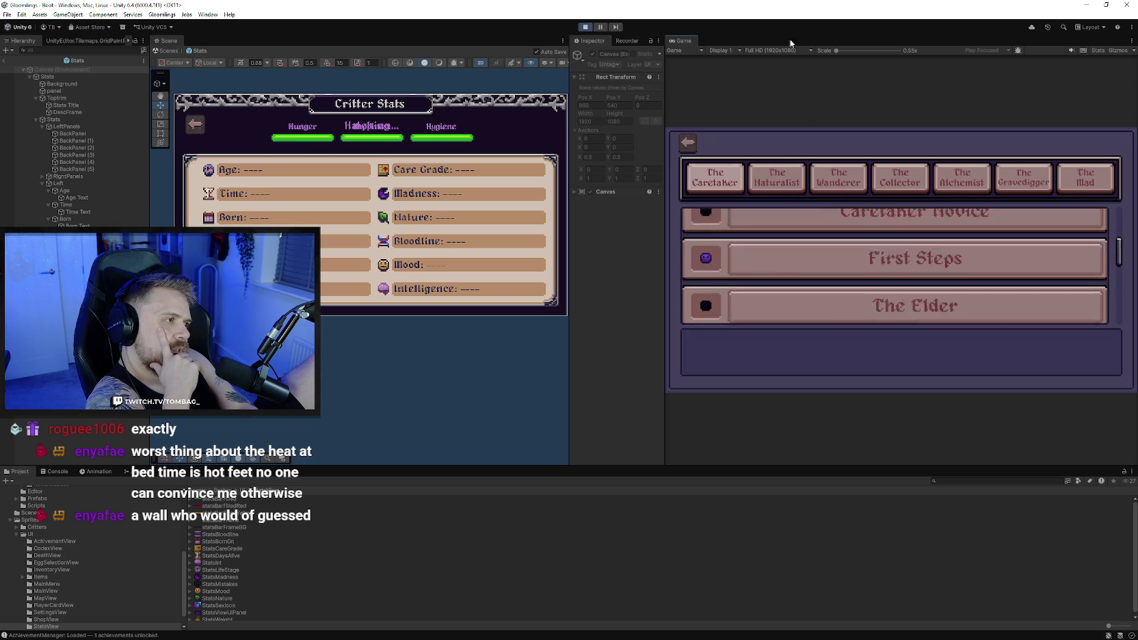
{"action": "left_click", "coordinate": [688, 142]}
{"action": "left_click", "coordinate": [902, 214]}
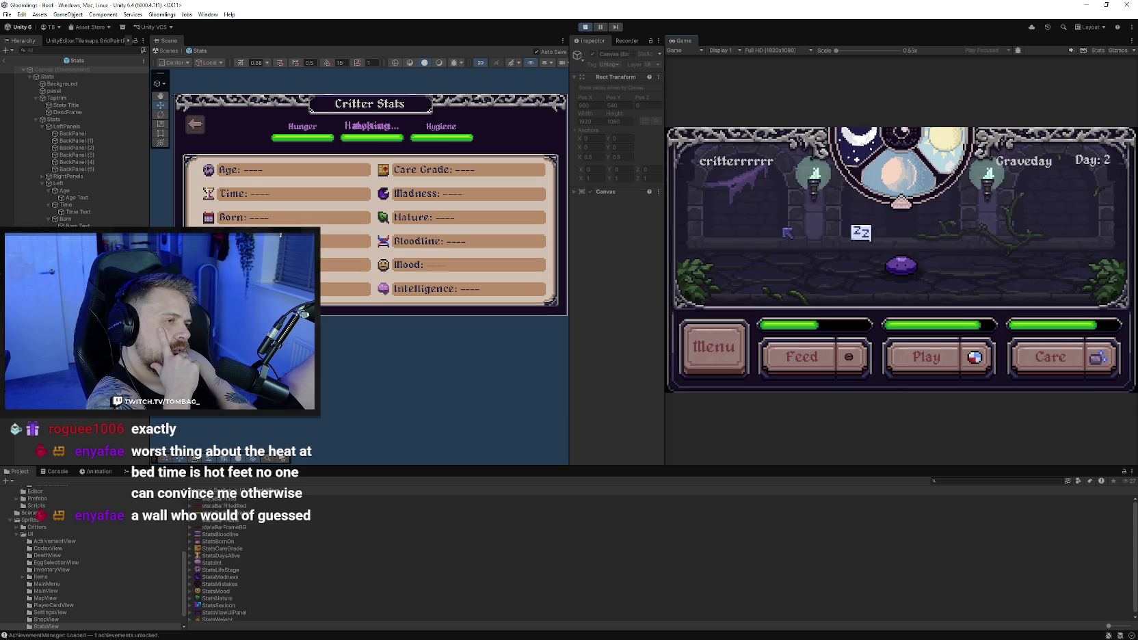
{"action": "left_click", "coordinate": [746, 336]}
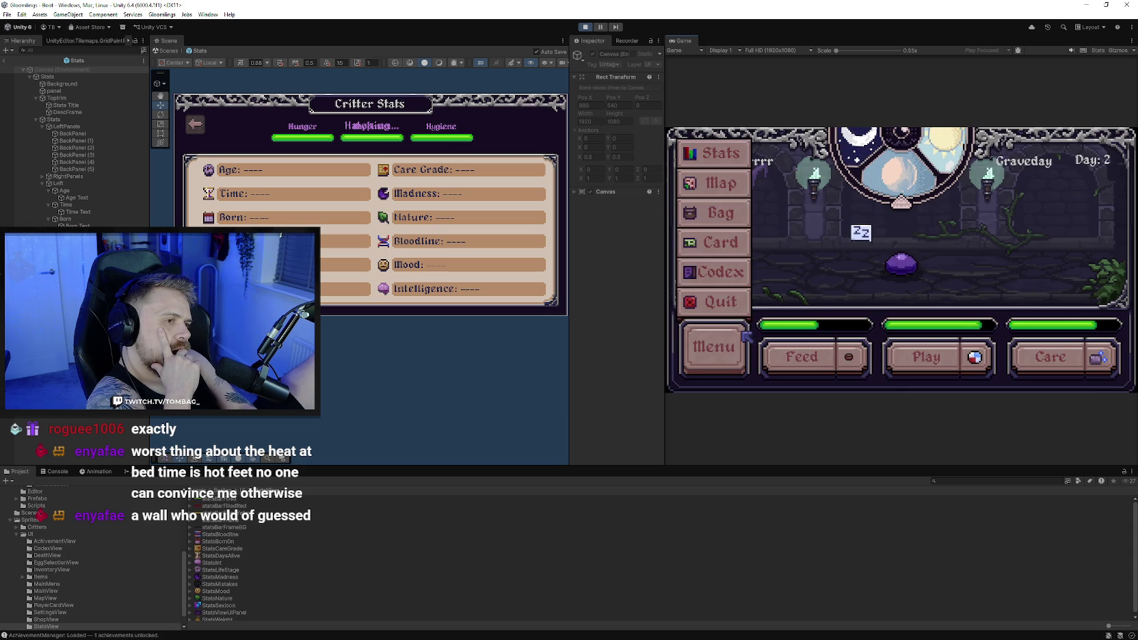
{"action": "left_click", "coordinate": [737, 165]}
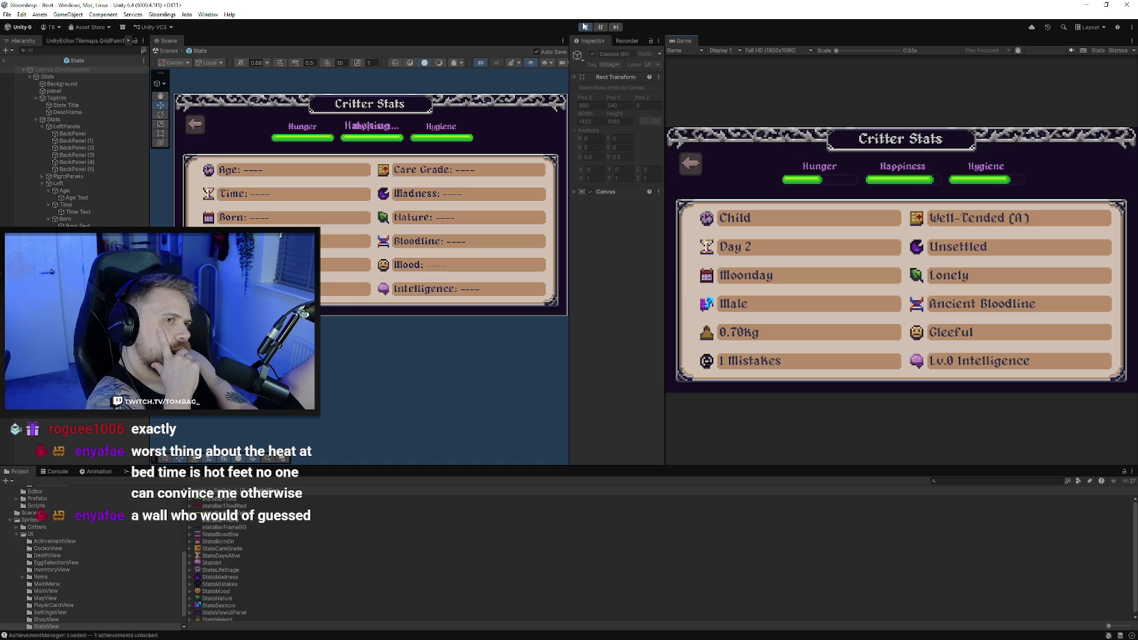
{"action": "key", "text": "ctrl+p"}
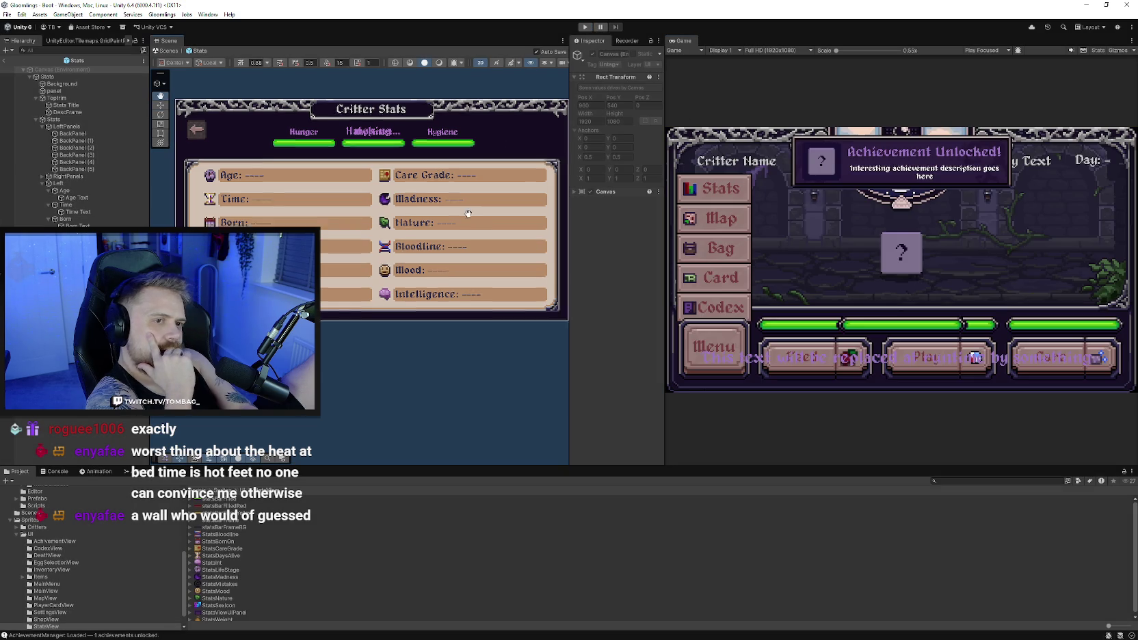
Select StatusBarParent and StatsBarBackPanelegg together in the Stats hierarchy
{"action": "left_click", "coordinate": [42, 176]}
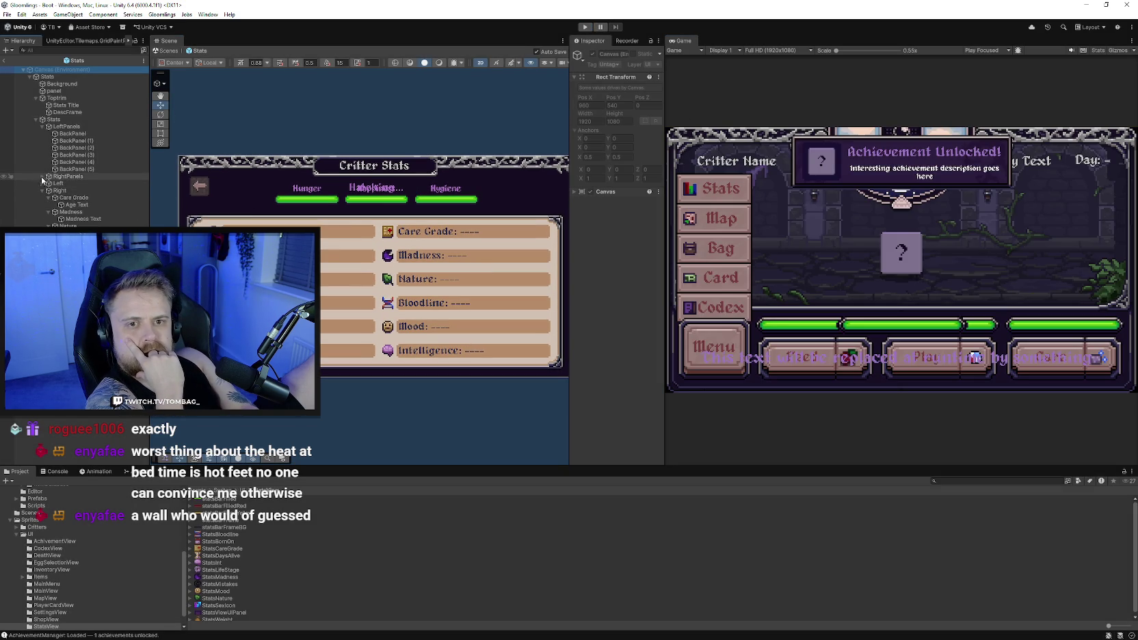
{"action": "left_click", "coordinate": [36, 119]}
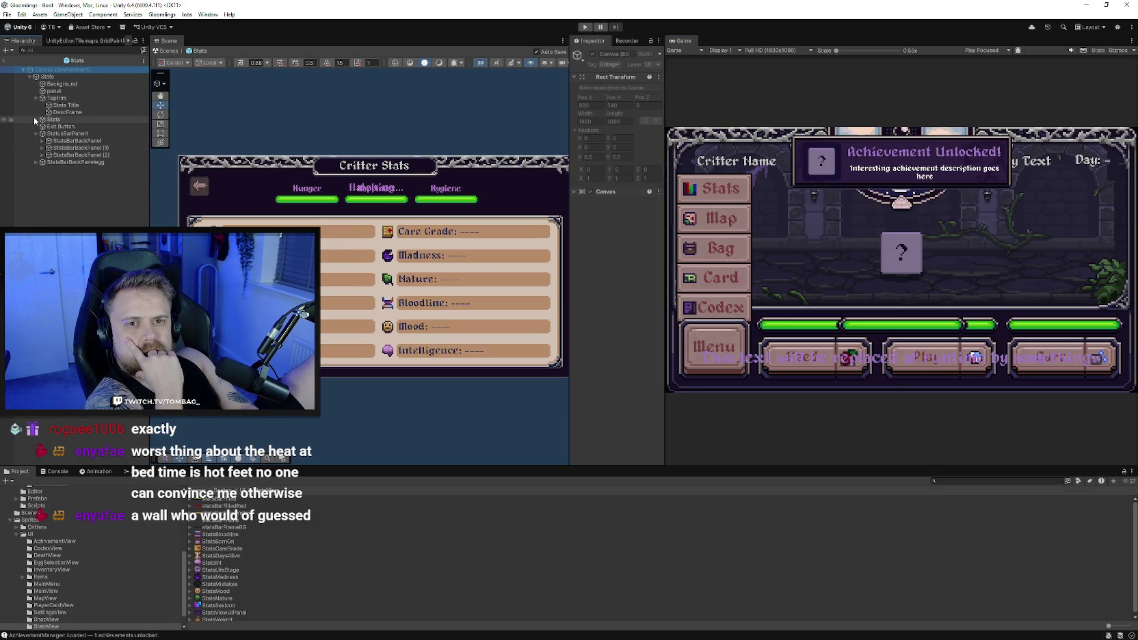
{"action": "left_click", "coordinate": [17, 135]}
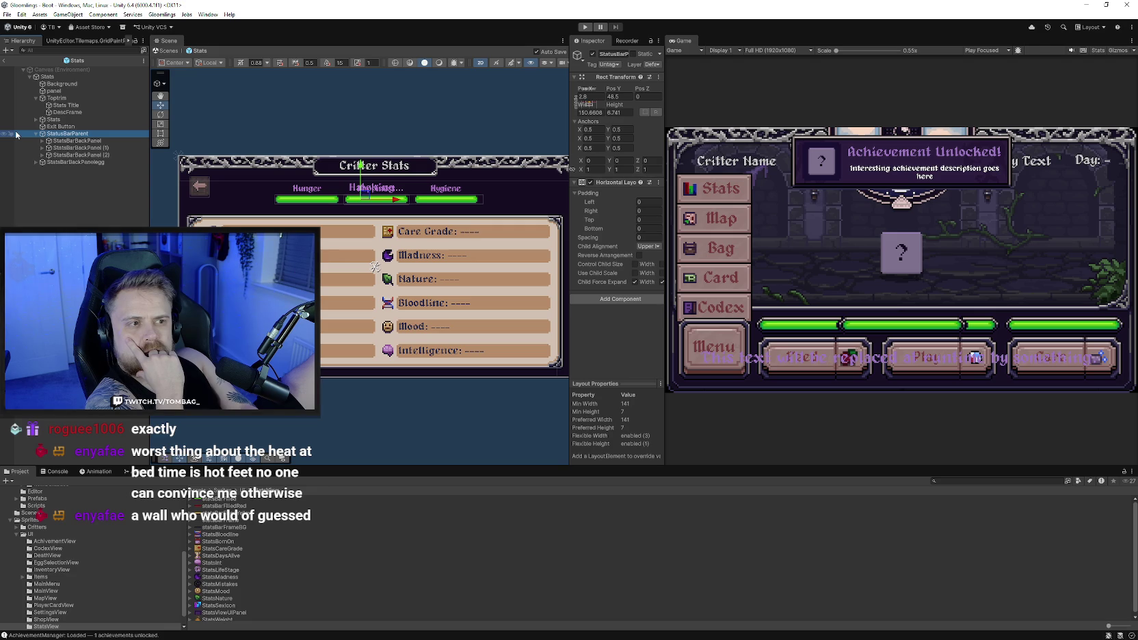
{"action": "left_click_drag", "start_coordinate": [569, 214], "coordinate": [506, 214]}
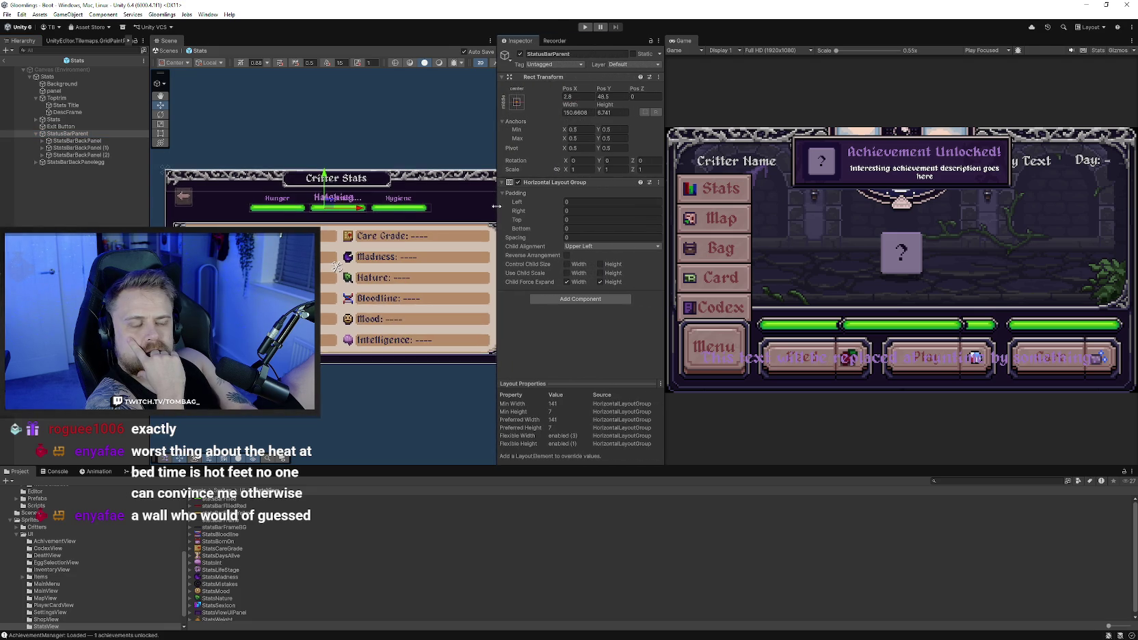
{"action": "left_click", "coordinate": [35, 134]}
{"action": "left_click", "coordinate": [58, 141], "text": "ctrl"}
Group the two bar objects under a new empty parent named 'status'
{"action": "right_click", "coordinate": [58, 141]}
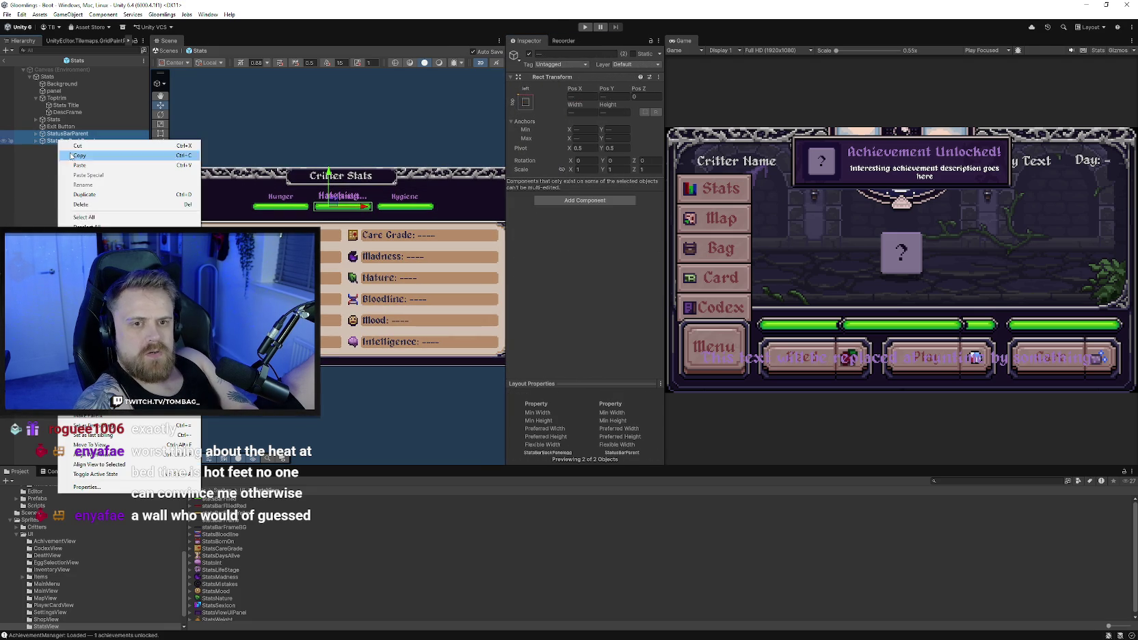
{"action": "left_click", "coordinate": [88, 415]}
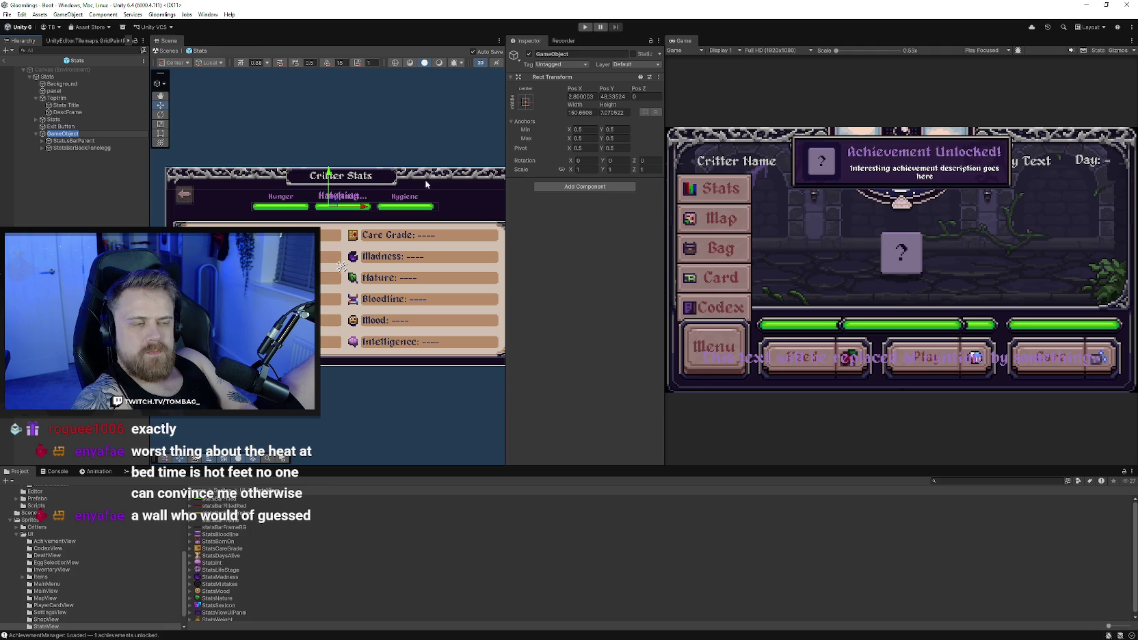
{"action": "left_click", "coordinate": [577, 54]}
{"action": "type", "text": "sta"}
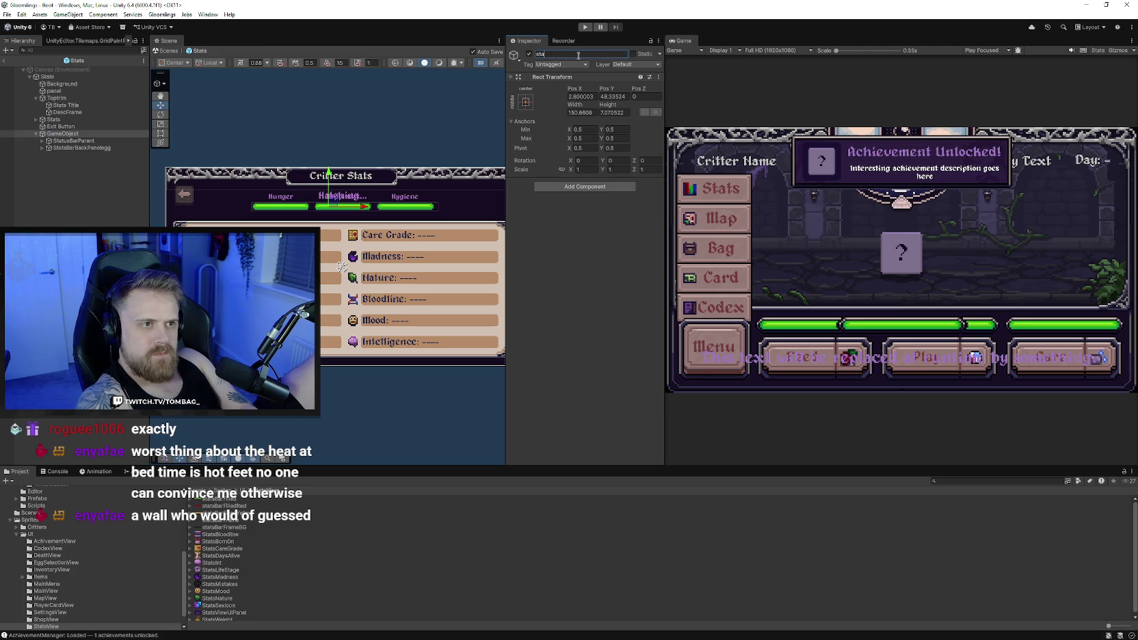
{"action": "type", "text": "tus"}
{"action": "left_click", "coordinate": [581, 187]}
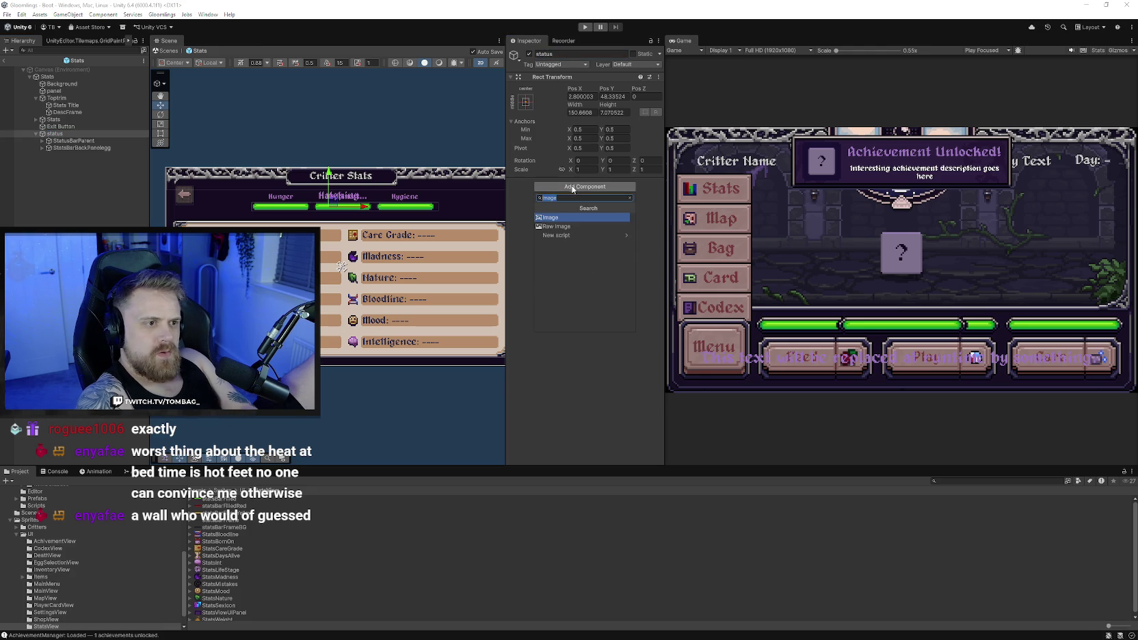
Add an Image component to status, trying a taller rectangle and then undoing it
{"action": "left_click", "coordinate": [581, 216]}
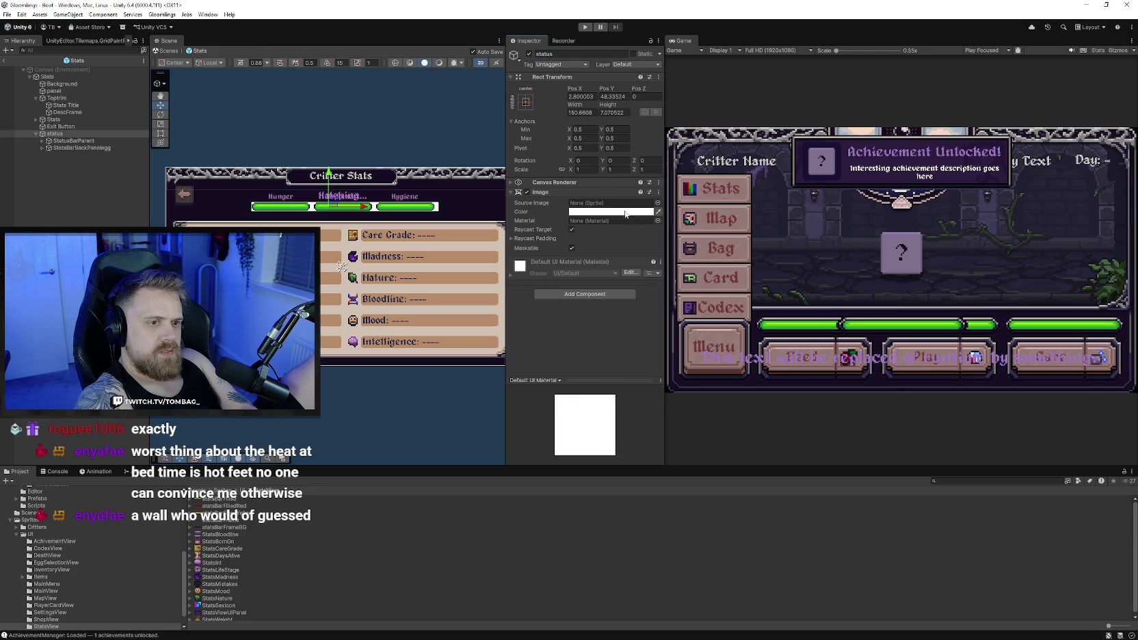
{"action": "left_click", "coordinate": [160, 134]}
{"action": "scroll", "coordinate": [366, 205], "scroll_direction": "up", "scroll_amount": 2}
{"action": "left_click_drag", "start_coordinate": [365, 200], "coordinate": [365, 194]}
{"action": "key", "text": "ctrl+z"}
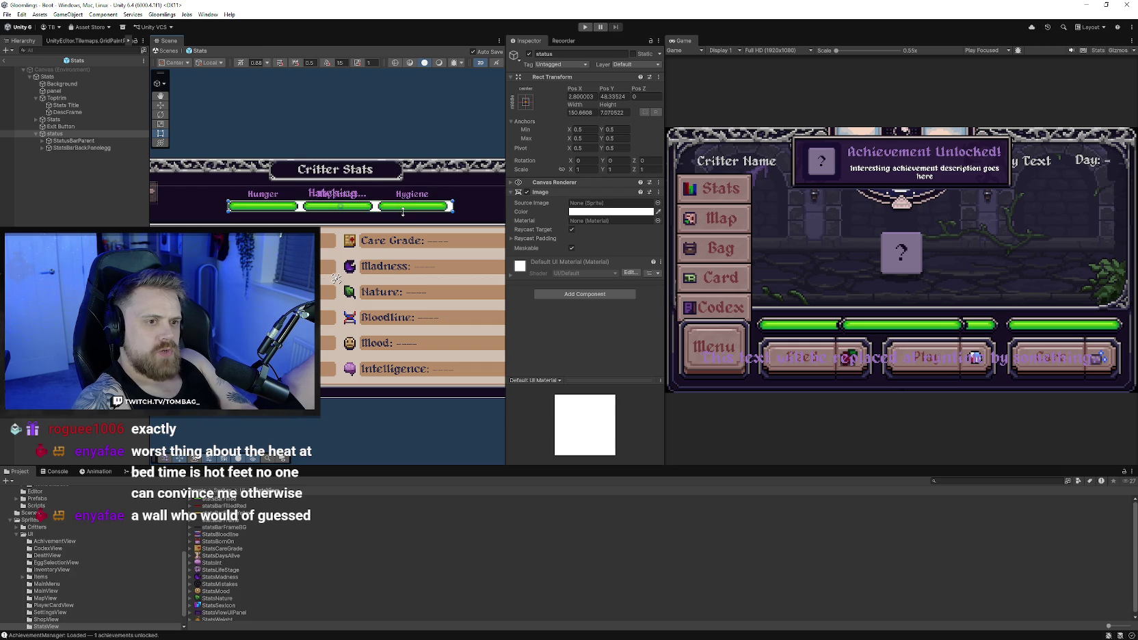
{"action": "scroll", "coordinate": [461, 224], "scroll_direction": "up", "scroll_amount": 1}
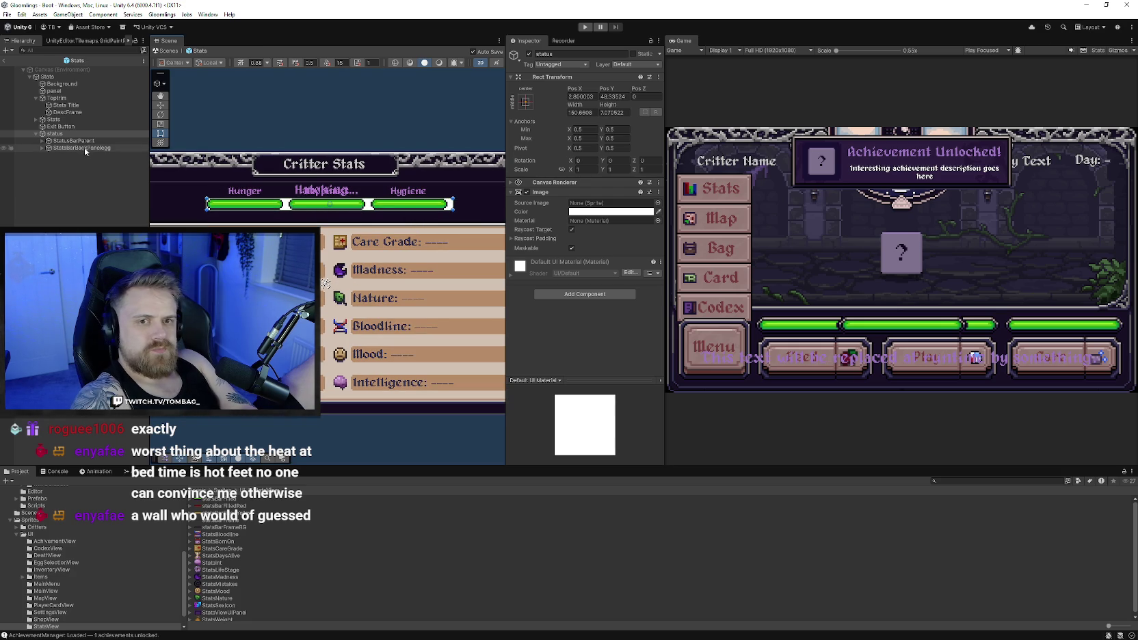
Move the two bars out of status and resize it to 150.9 by 19.9 around them
{"action": "left_click", "coordinate": [74, 141]}
{"action": "mouse_move", "coordinate": [57, 155]}
{"action": "left_mouse_down"}
{"action": "mouse_move", "coordinate": [37, 149]}
{"action": "mouse_move", "coordinate": [41, 137]}
{"action": "left_mouse_up"}
{"action": "left_click", "coordinate": [55, 133]}
{"action": "left_click_drag", "start_coordinate": [370, 205], "coordinate": [370, 182]}
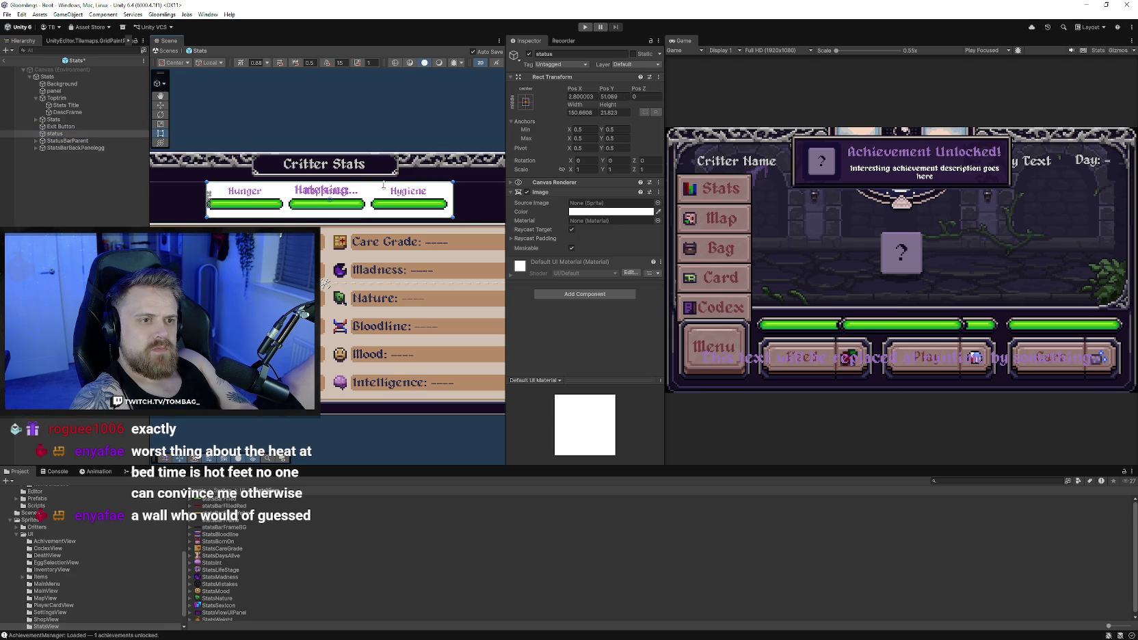
{"action": "left_click_drag", "start_coordinate": [407, 217], "coordinate": [406, 214]}
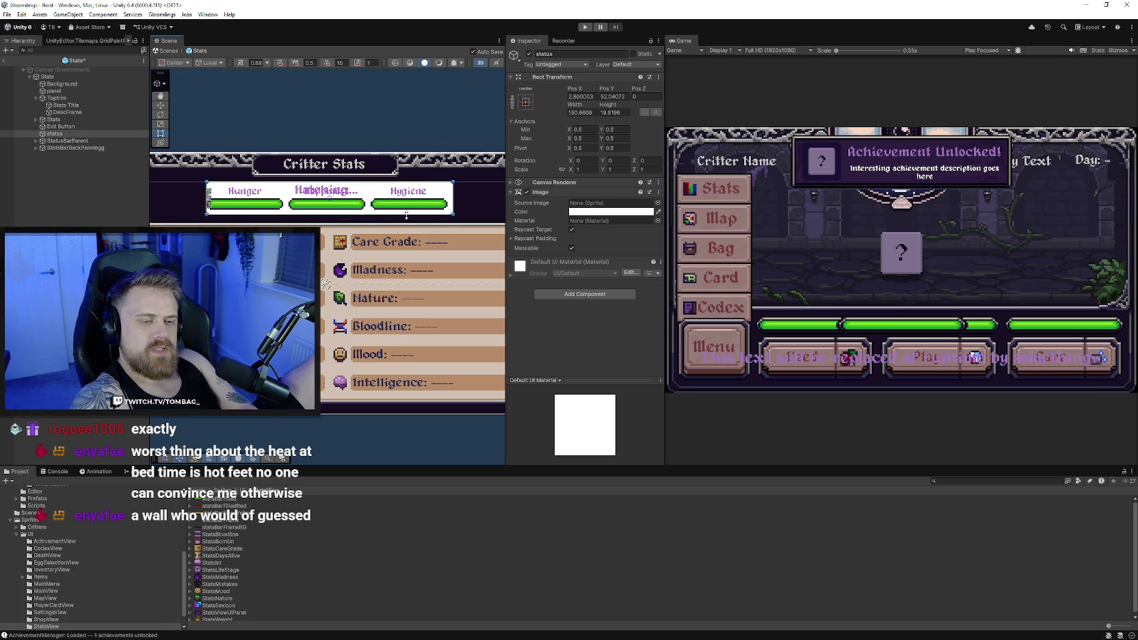
{"action": "left_click", "coordinate": [658, 204]}
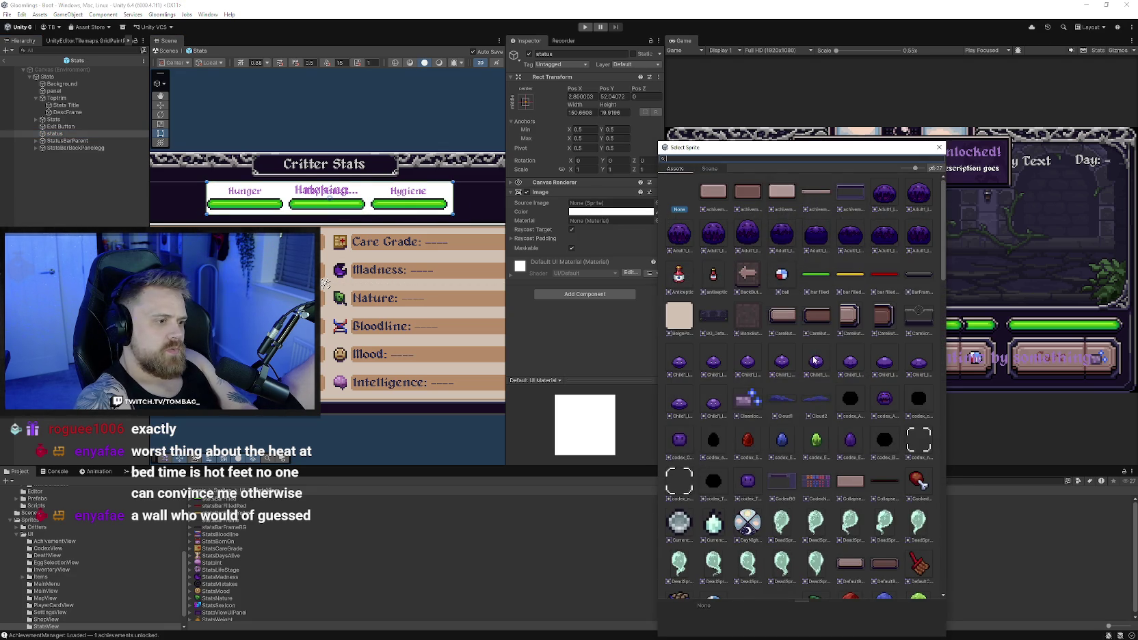
Assign the InsertBeigePanel sprite to the status panel's image
{"action": "scroll", "coordinate": [831, 434], "scroll_direction": "down", "scroll_amount": 3}
{"action": "scroll", "coordinate": [832, 433], "scroll_direction": "down", "scroll_amount": 5}
{"action": "scroll", "coordinate": [833, 434], "scroll_direction": "down", "scroll_amount": 3}
{"action": "scroll", "coordinate": [835, 432], "scroll_direction": "down", "scroll_amount": 2}
{"action": "scroll", "coordinate": [841, 427], "scroll_direction": "up", "scroll_amount": 2}
{"action": "left_click", "coordinate": [884, 433]}
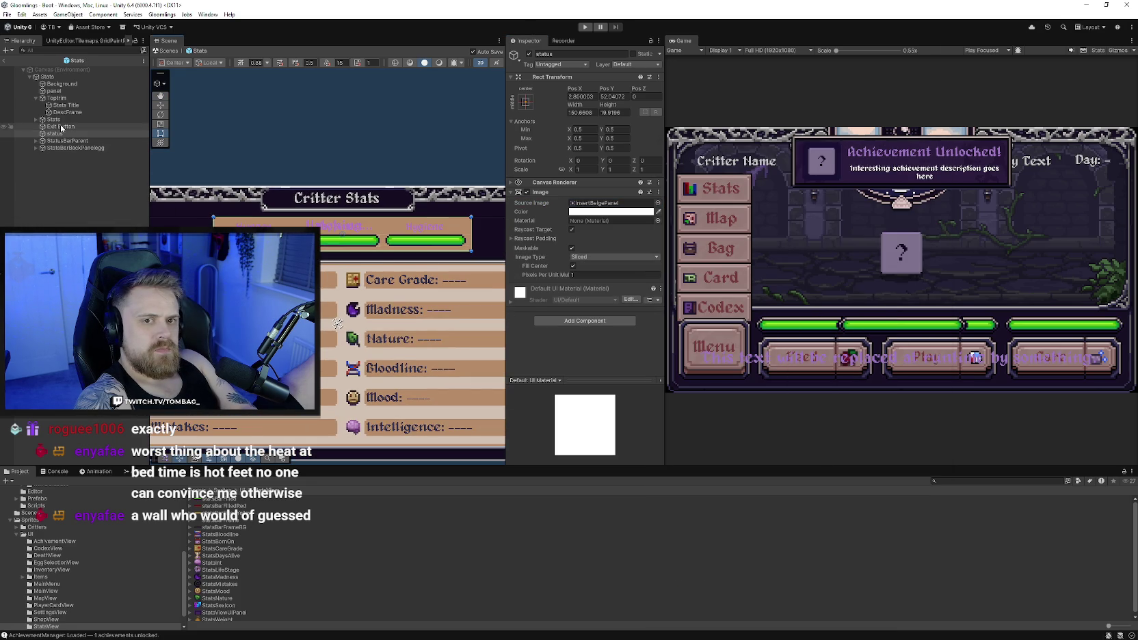
{"action": "left_click", "coordinate": [61, 126]}
{"action": "left_click_drag", "start_coordinate": [281, 234], "coordinate": [293, 240]}
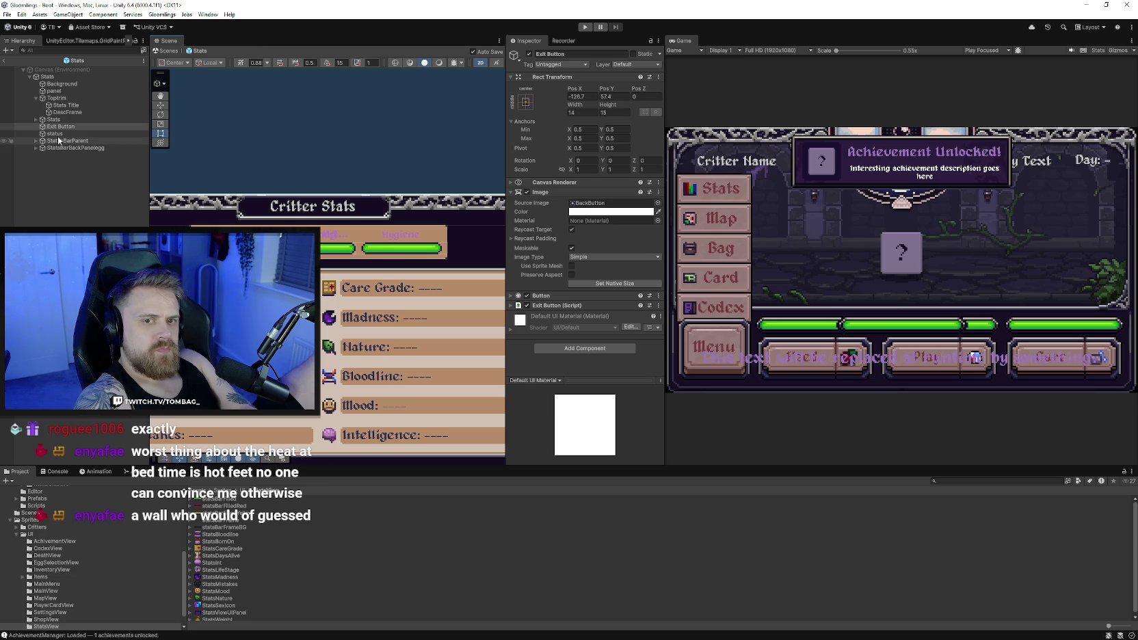
Set the status panel's Rect Transform Pos X to 0
{"action": "left_click", "coordinate": [56, 133]}
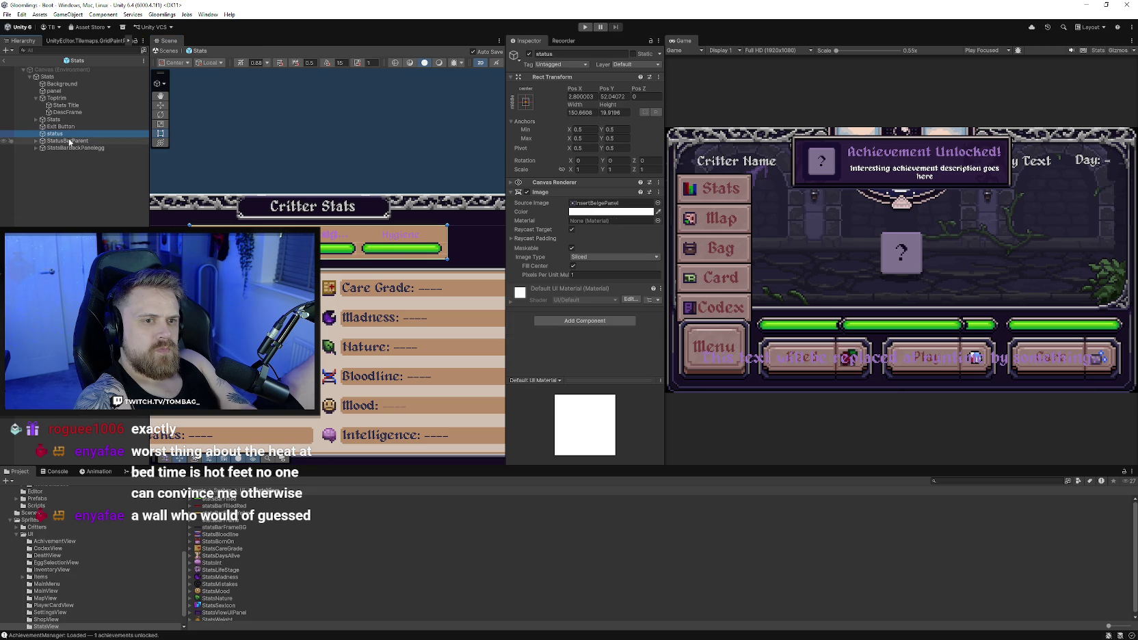
{"action": "left_click", "coordinate": [161, 105]}
{"action": "left_click", "coordinate": [592, 97]}
{"action": "type", "text": "0"}
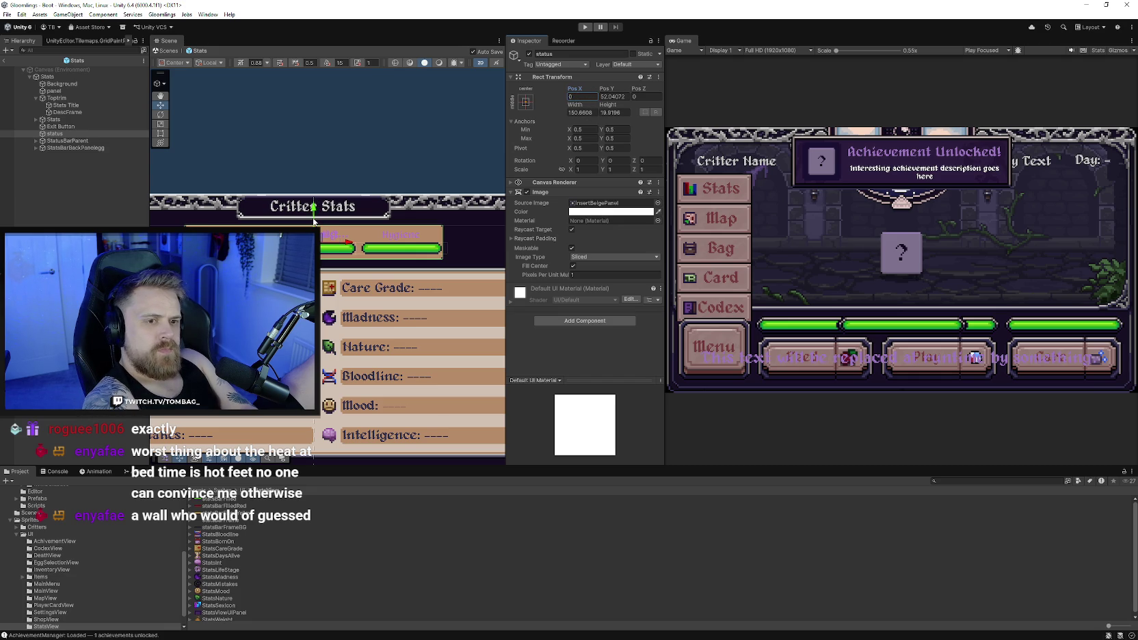
{"action": "scroll", "coordinate": [313, 220], "scroll_direction": "down", "scroll_amount": 2}
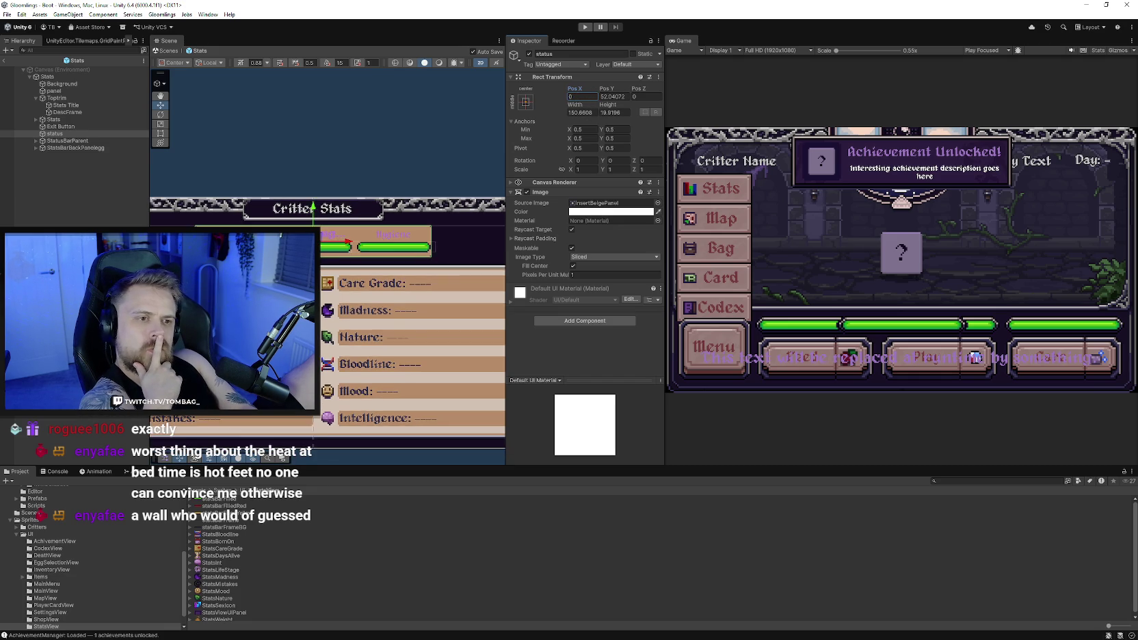
{"action": "scroll", "coordinate": [313, 241], "scroll_direction": "up", "scroll_amount": 1}
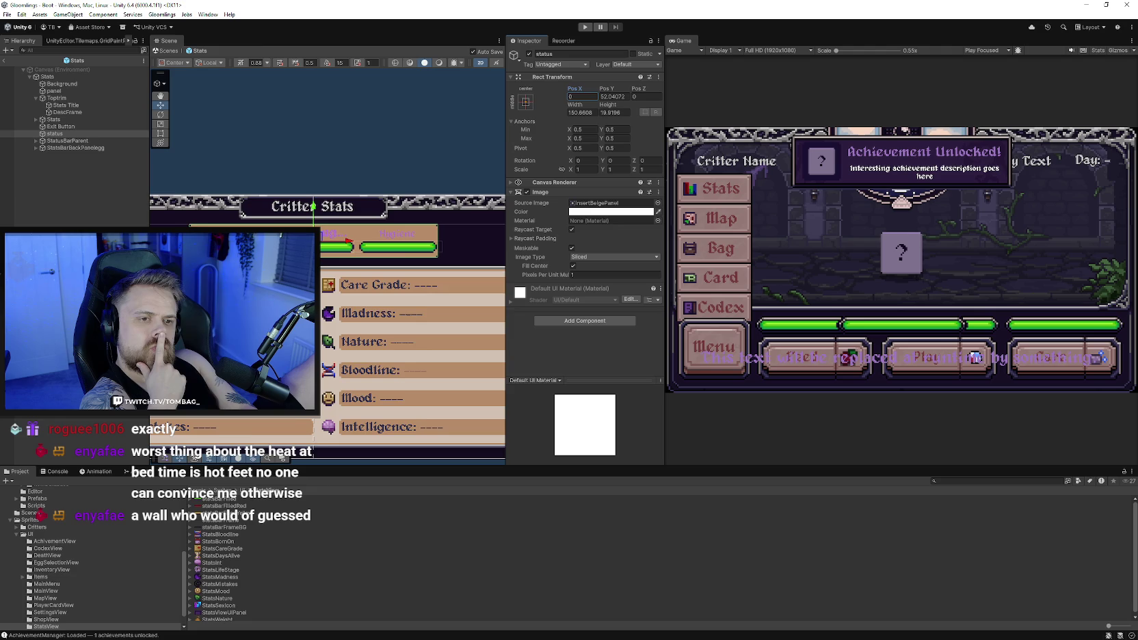
{"action": "scroll", "coordinate": [279, 235], "scroll_direction": "up", "scroll_amount": 1}
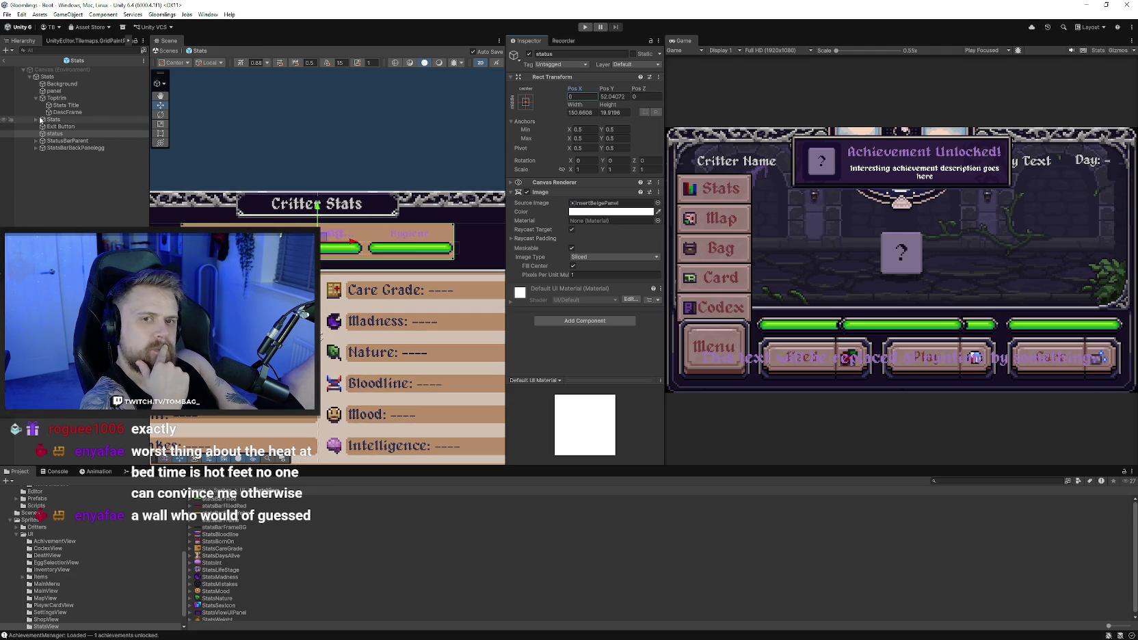
{"action": "right_click", "coordinate": [78, 134]}
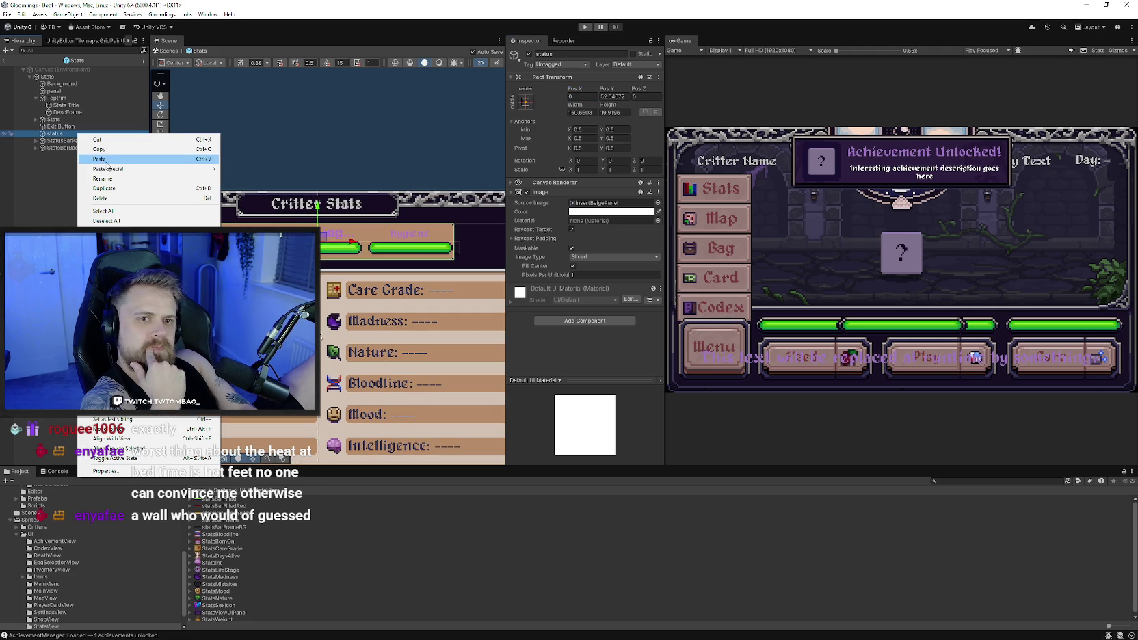
Delete the status object, then play the game through Continue and the map to the Bag inventory
{"action": "left_click", "coordinate": [119, 198]}
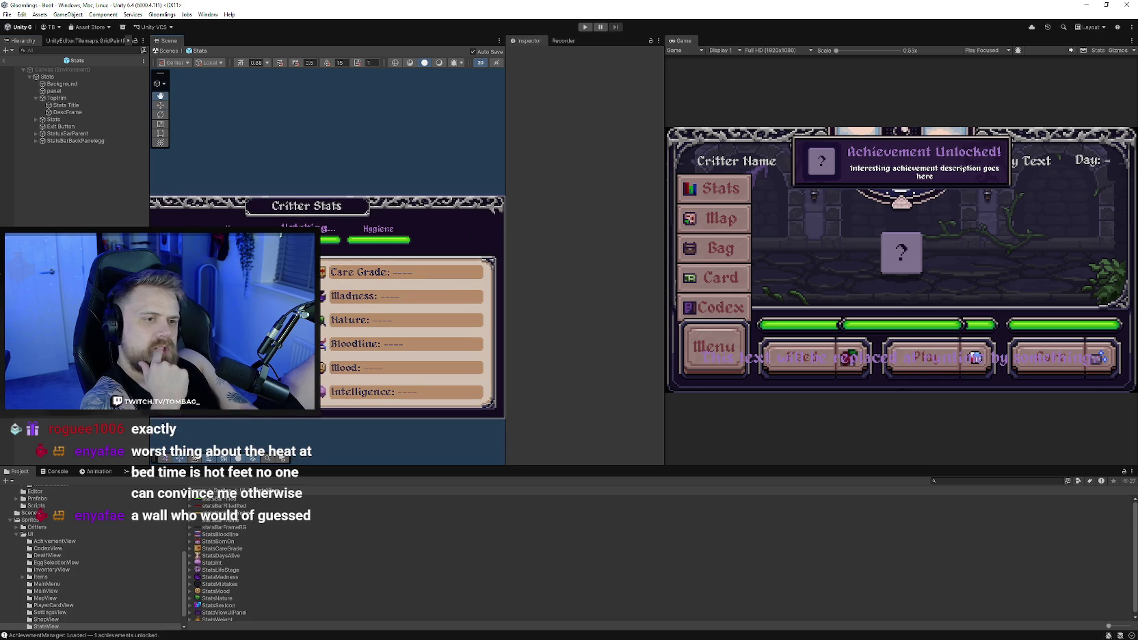
{"action": "left_click", "coordinate": [585, 26]}
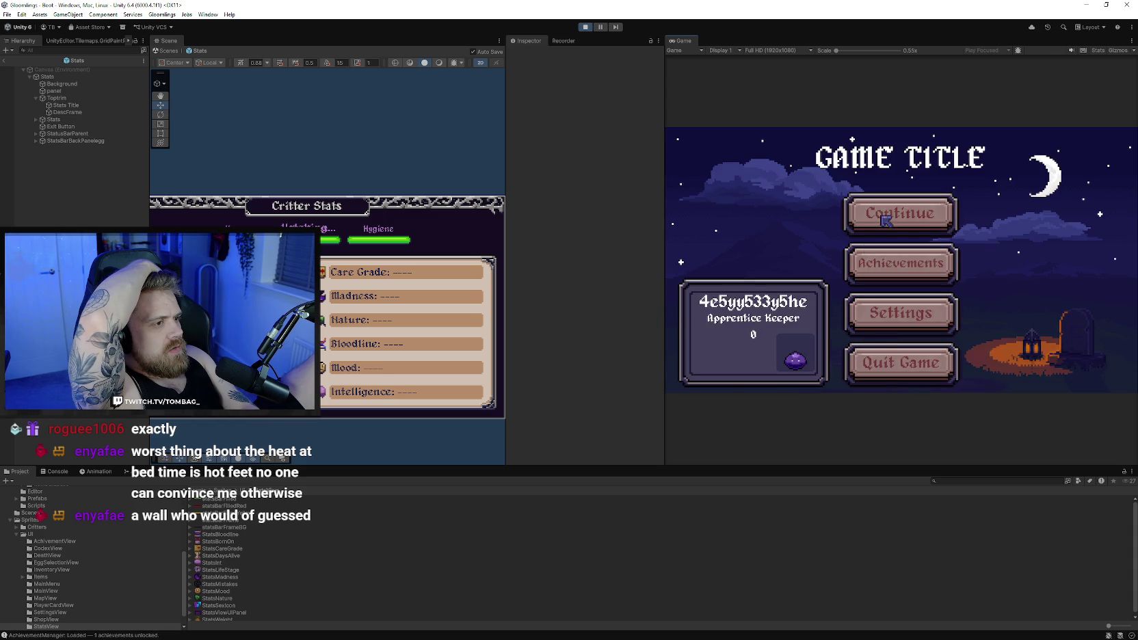
{"action": "left_click", "coordinate": [725, 345]}
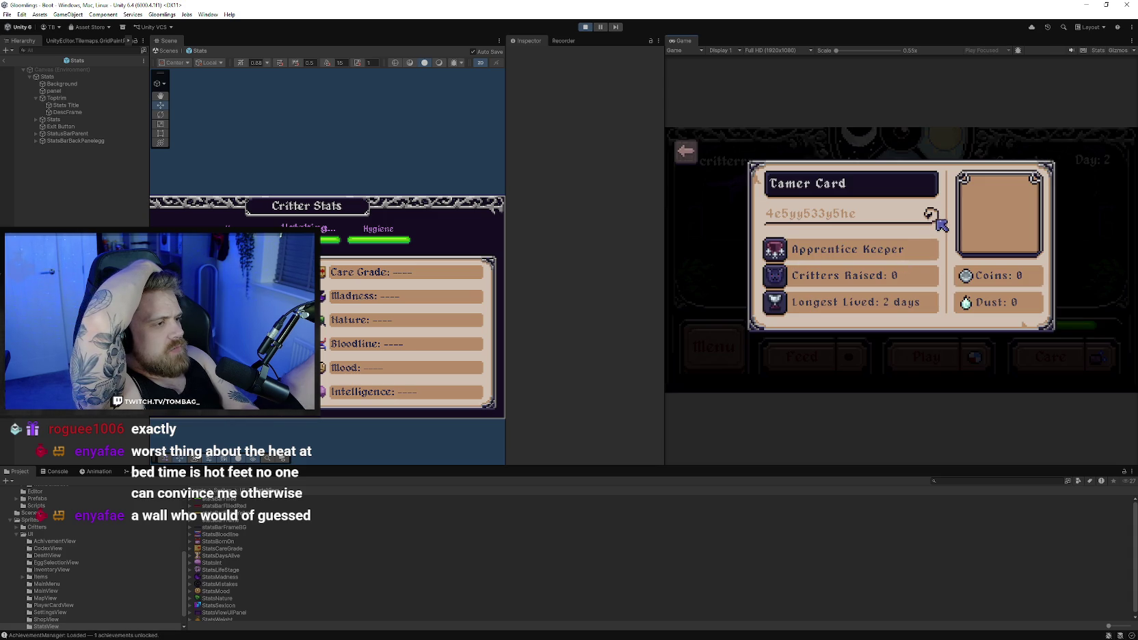
{"action": "left_click", "coordinate": [688, 153]}
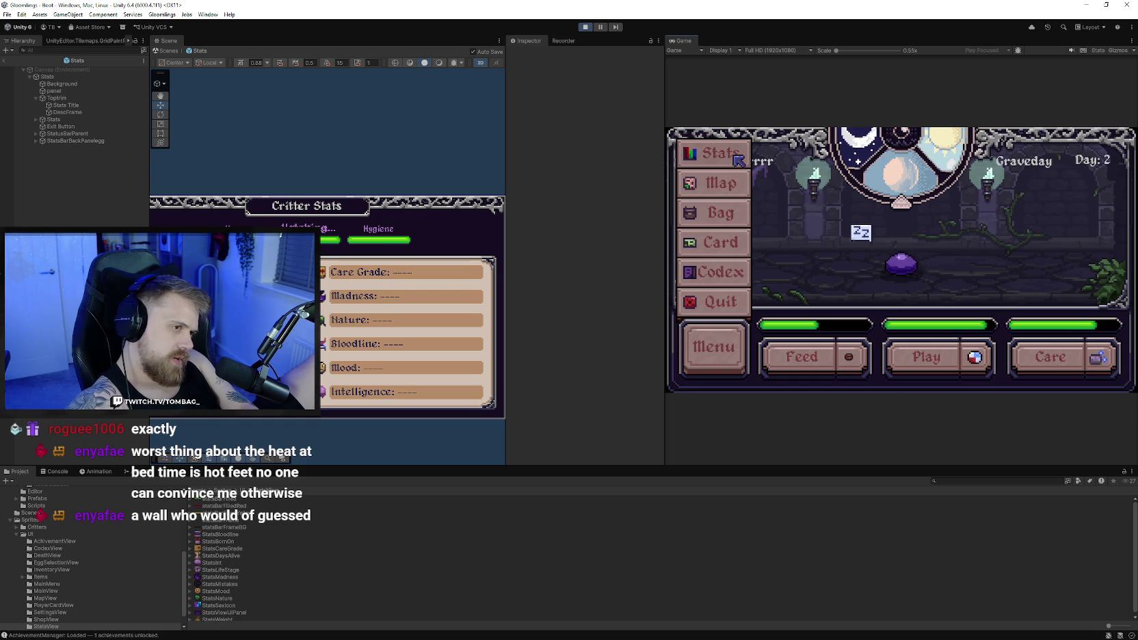
{"action": "left_click", "coordinate": [736, 189]}
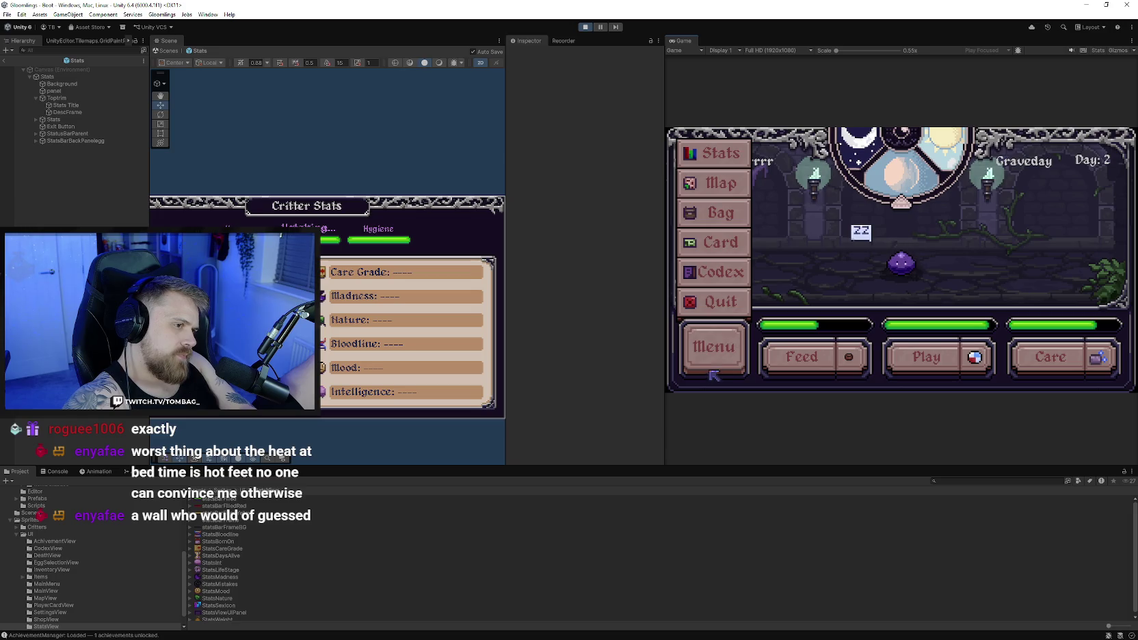
{"action": "left_click", "coordinate": [748, 223]}
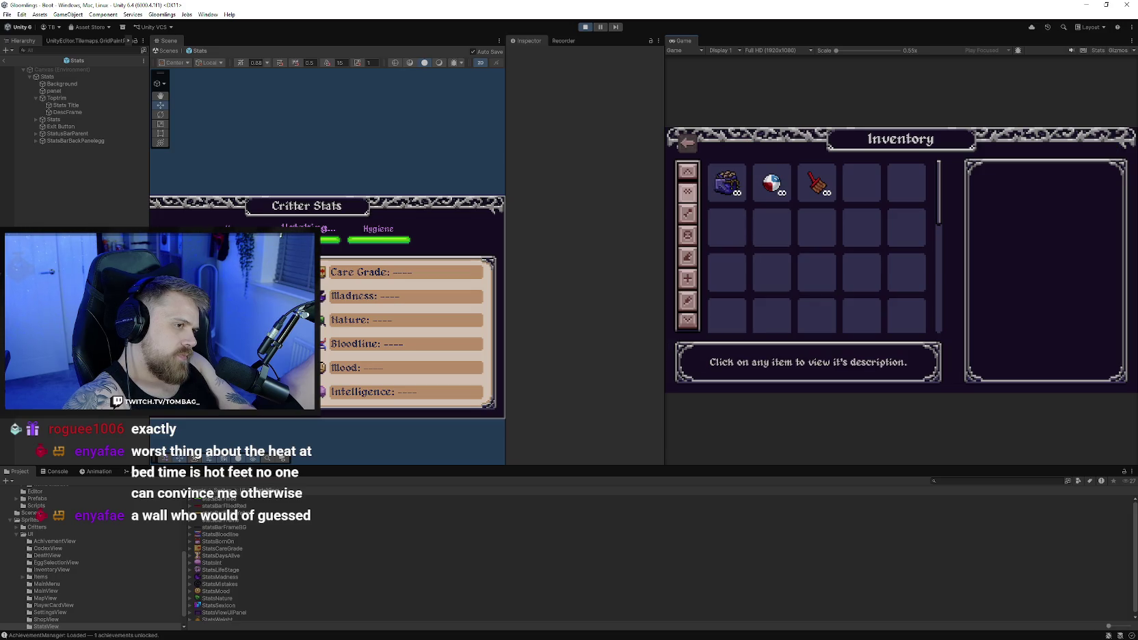
Read the Basic Food item's description, return to the game, and stop play mode
{"action": "left_click", "coordinate": [726, 182]}
{"action": "left_click", "coordinate": [816, 183]}
{"action": "left_click", "coordinate": [727, 182]}
{"action": "left_click", "coordinate": [692, 144]}
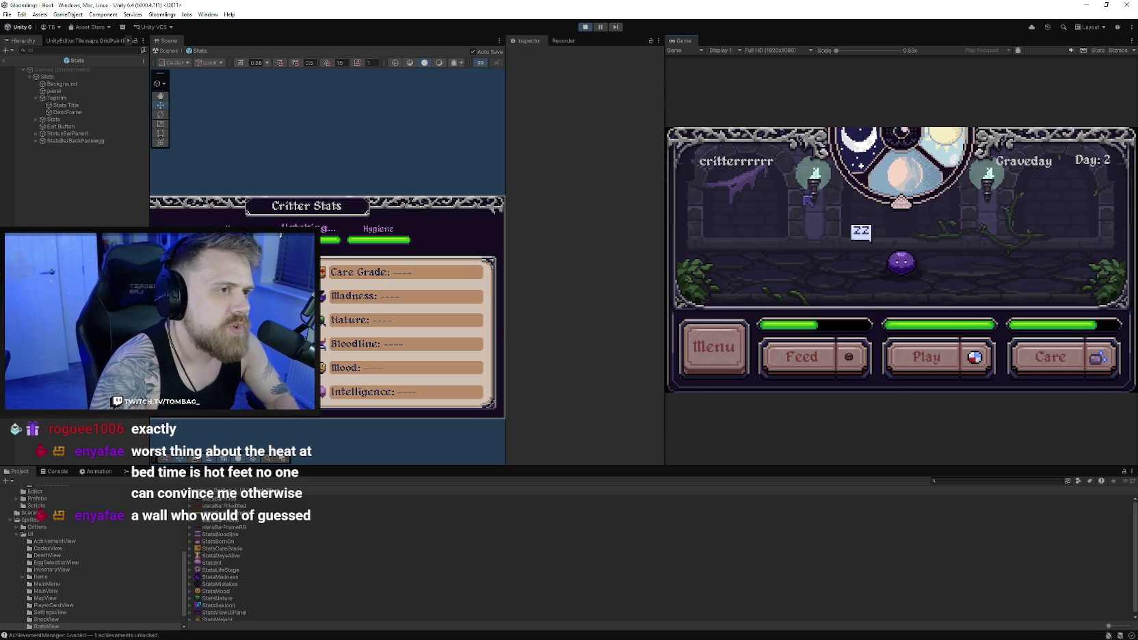
{"action": "left_click", "coordinate": [585, 27]}
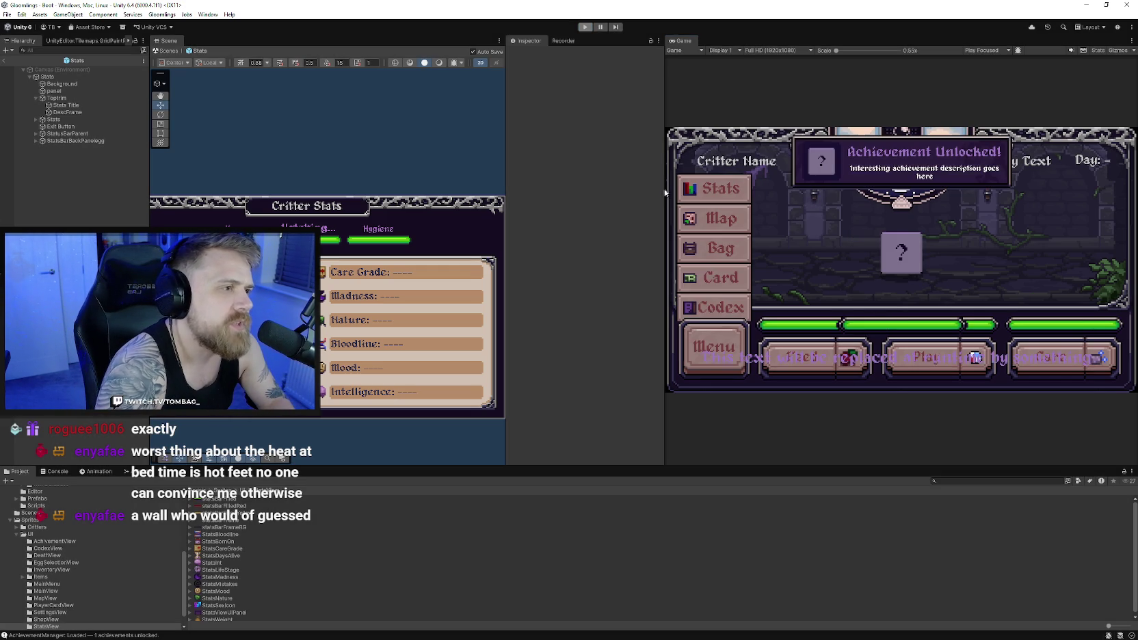